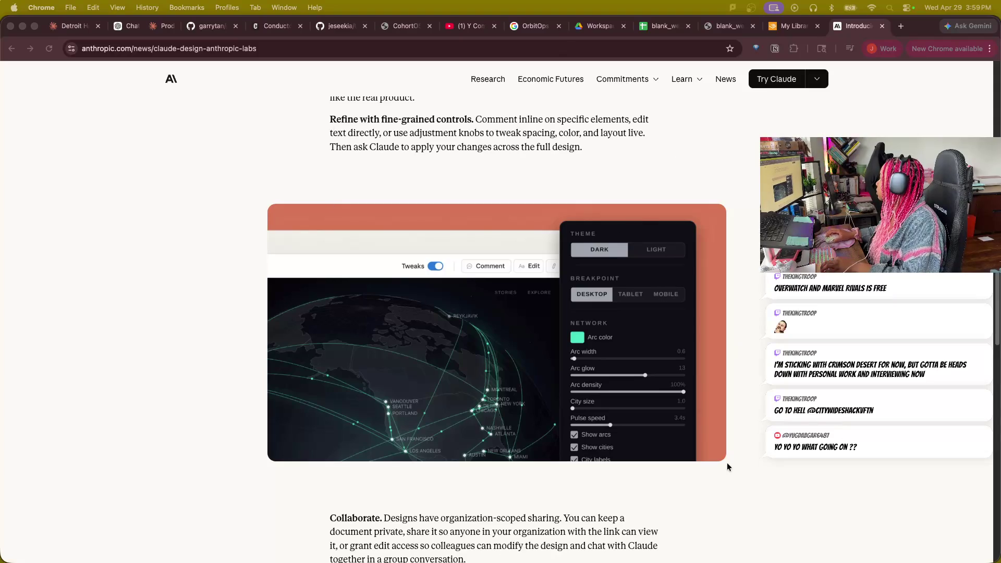
scroll(619, 370, "down", 5)
scroll(620, 370, "down", 15)
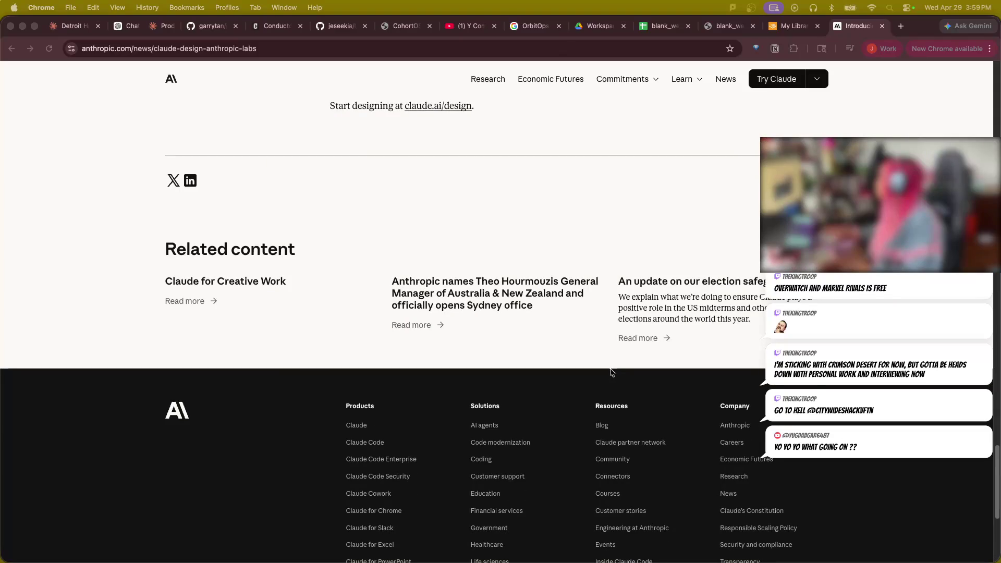
Follow the claude.ai/design link from the announcement article to the Claude Design start page.
left_click(420, 111)
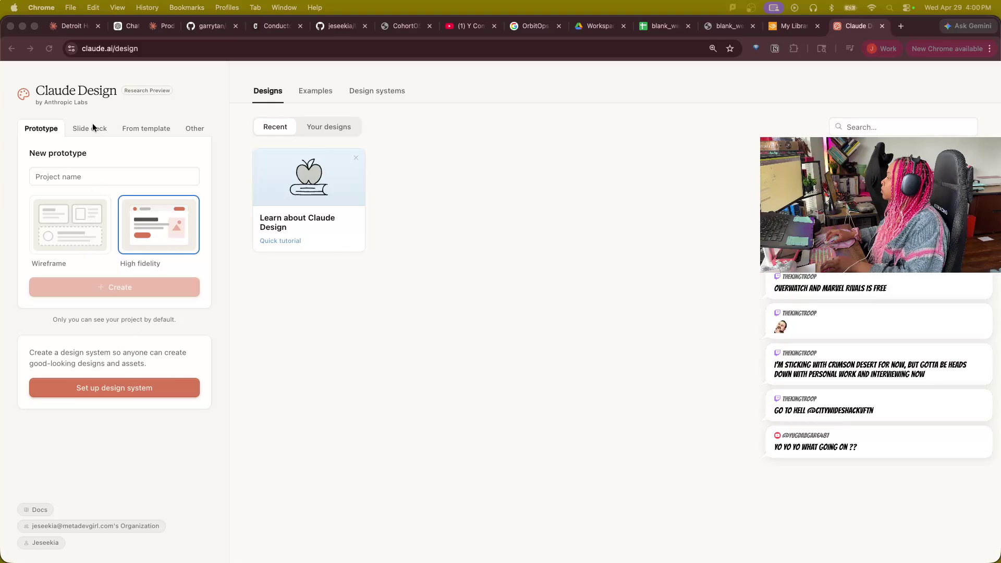
Choose Wireframe fidelity for the new prototype, browse the Examples gallery, then move to the gstack repository.
left_click(82, 244)
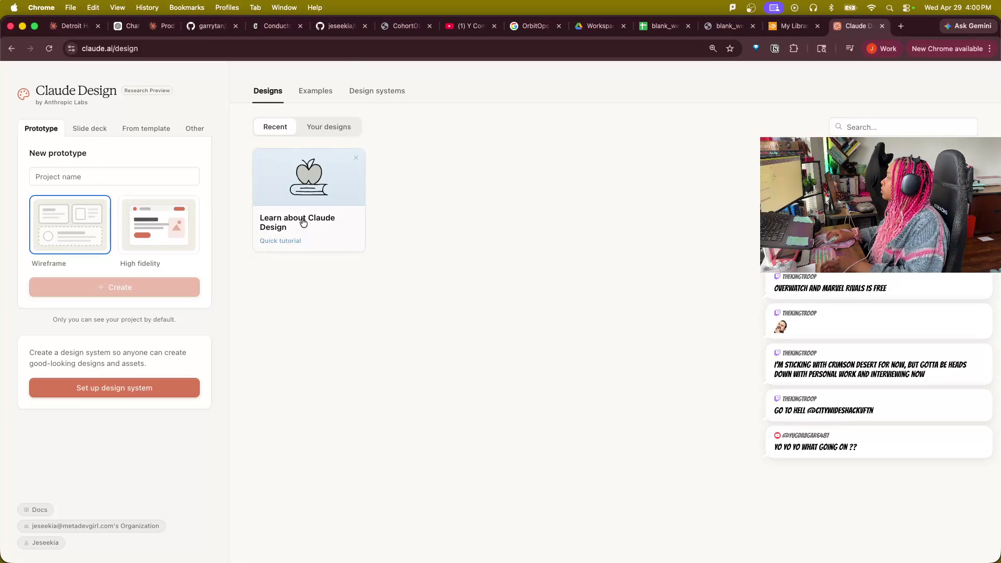
left_click(323, 94)
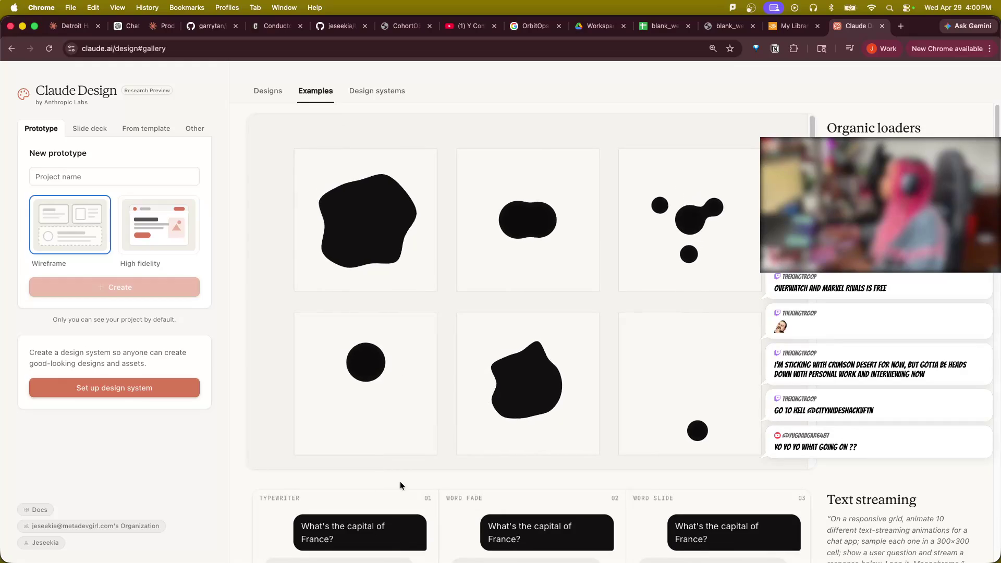
scroll(401, 486, "down", 5)
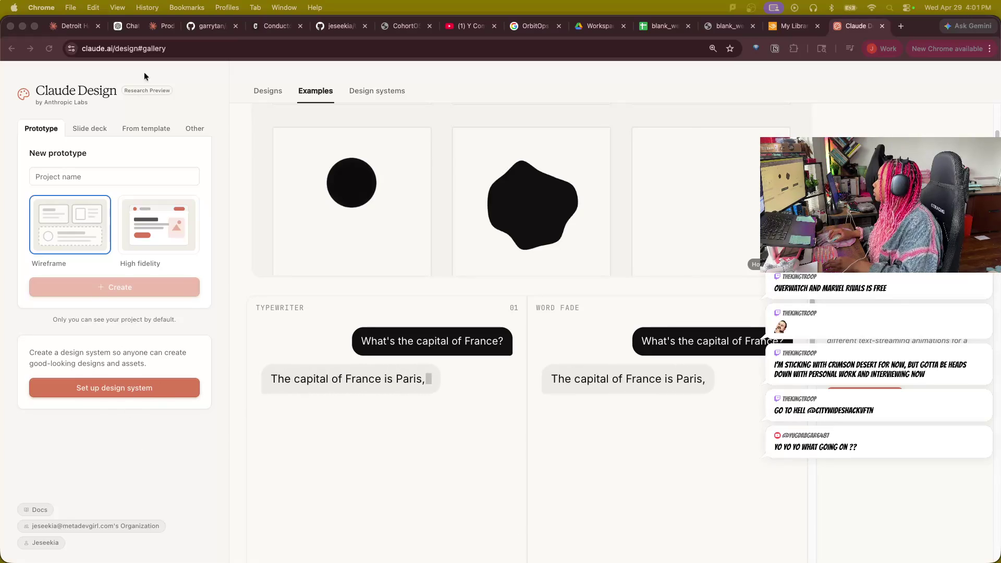
left_click(211, 25)
scroll(428, 383, "up", 5)
scroll(428, 383, "up", 10)
scroll(428, 384, "up", 10)
scroll(406, 375, "up", 5)
scroll(393, 373, "down", 5)
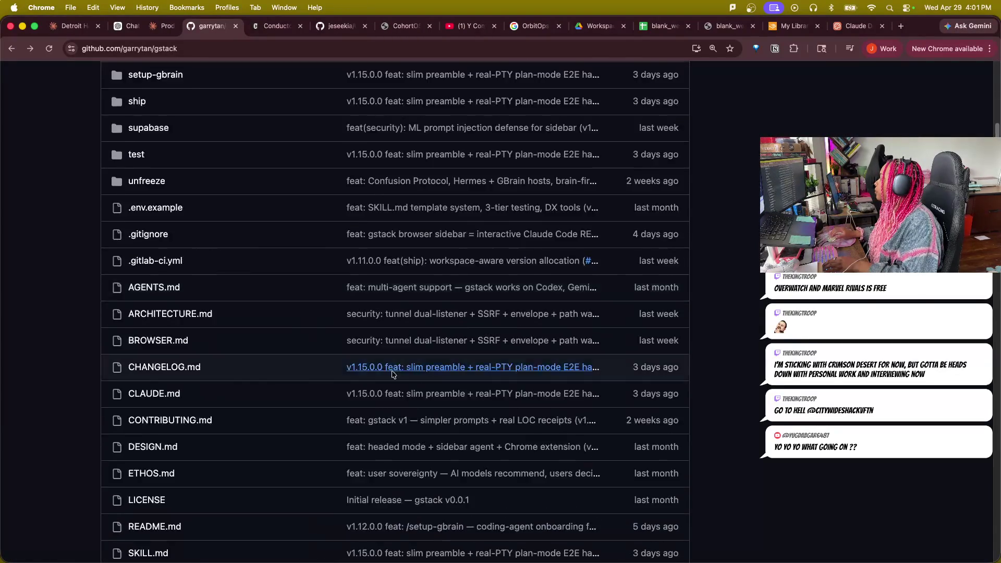
scroll(393, 374, "down", 10)
scroll(376, 344, "down", 2)
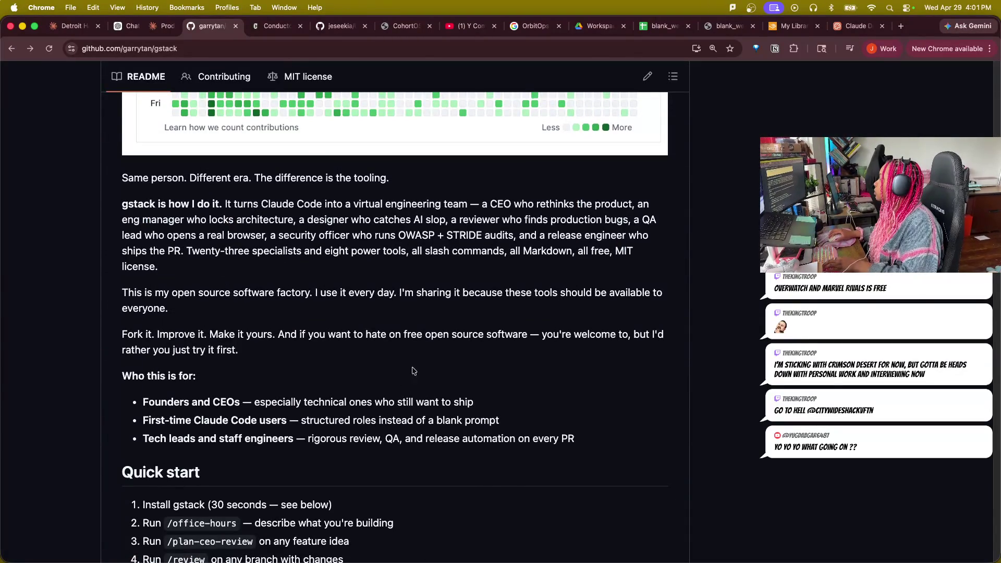
scroll(413, 371, "up", 5)
scroll(443, 430, "up", 2)
scroll(469, 446, "up", 5)
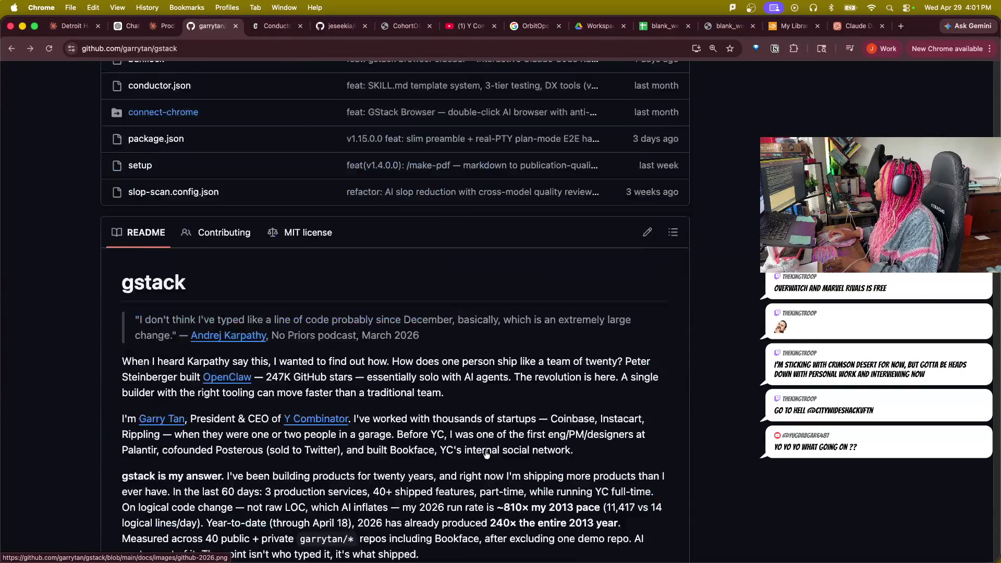
scroll(486, 454, "up", 1)
scroll(489, 448, "down", 1)
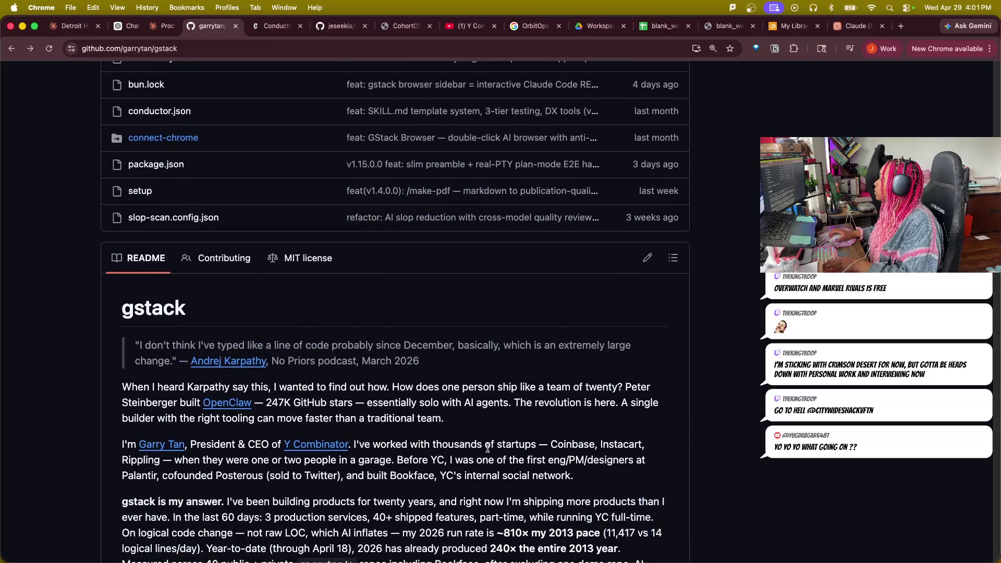
scroll(497, 443, "down", 5)
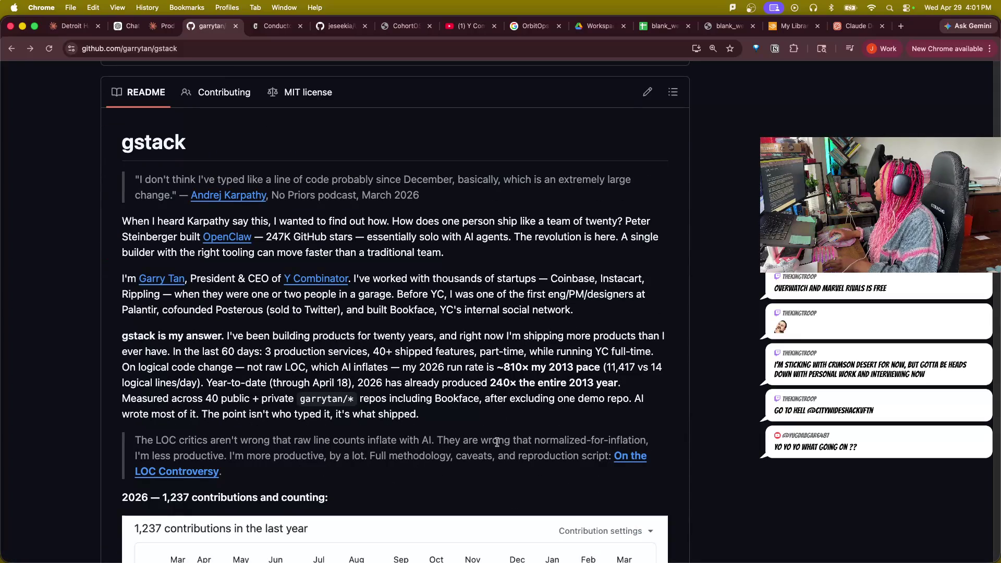
scroll(498, 442, "down", 5)
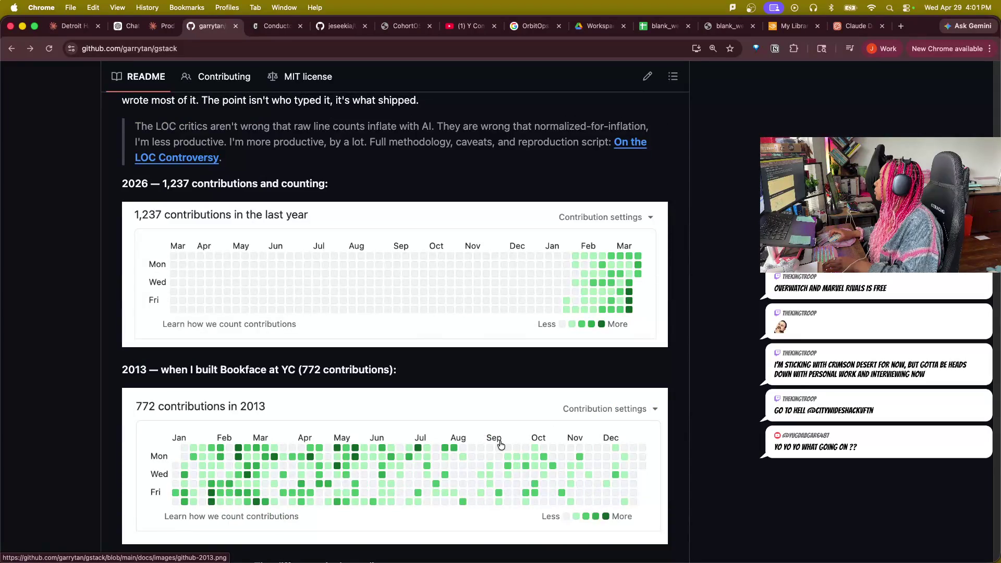
scroll(500, 443, "down", 10)
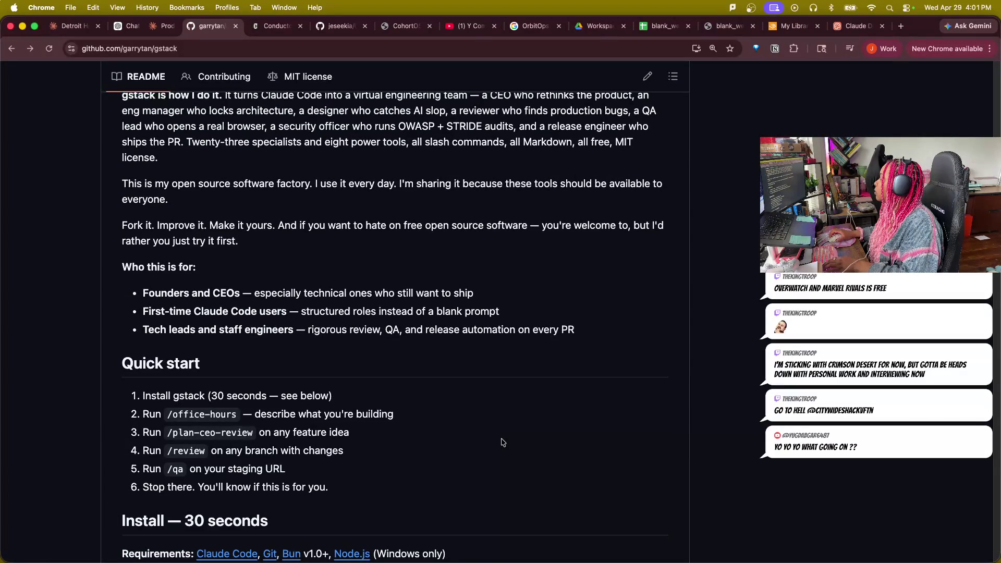
scroll(502, 442, "down", 3)
scroll(504, 441, "down", 1)
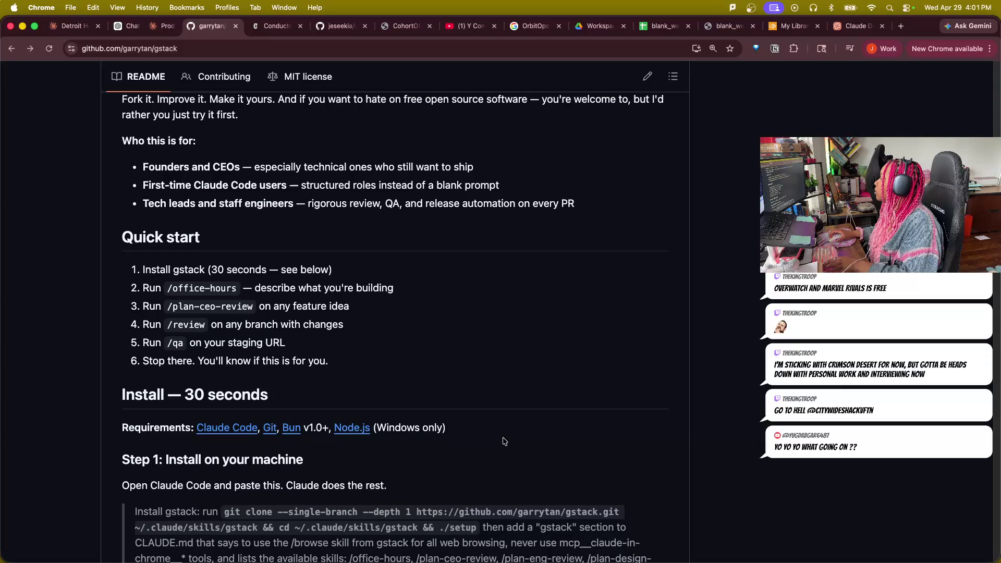
scroll(504, 442, "down", 2)
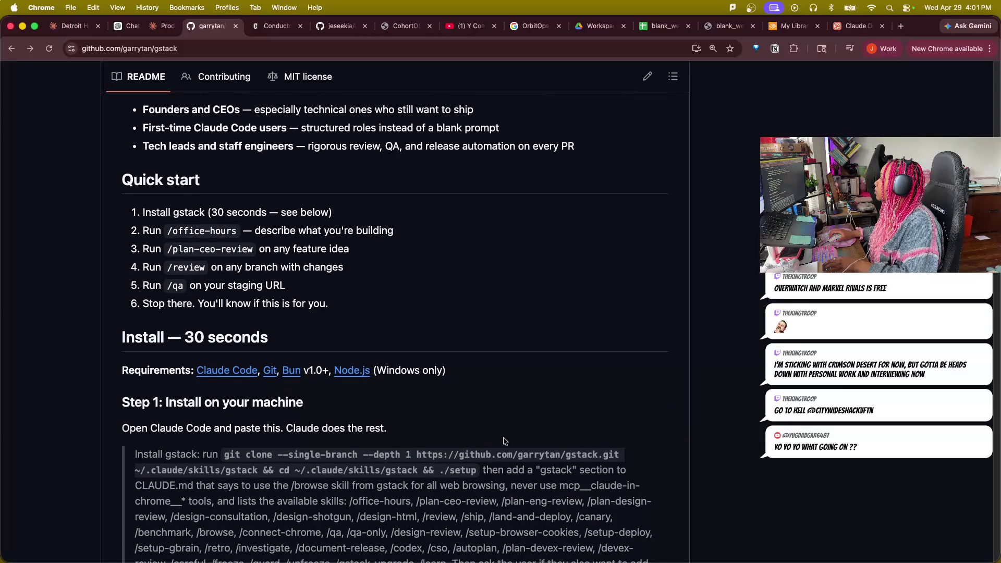
scroll(503, 441, "down", 5)
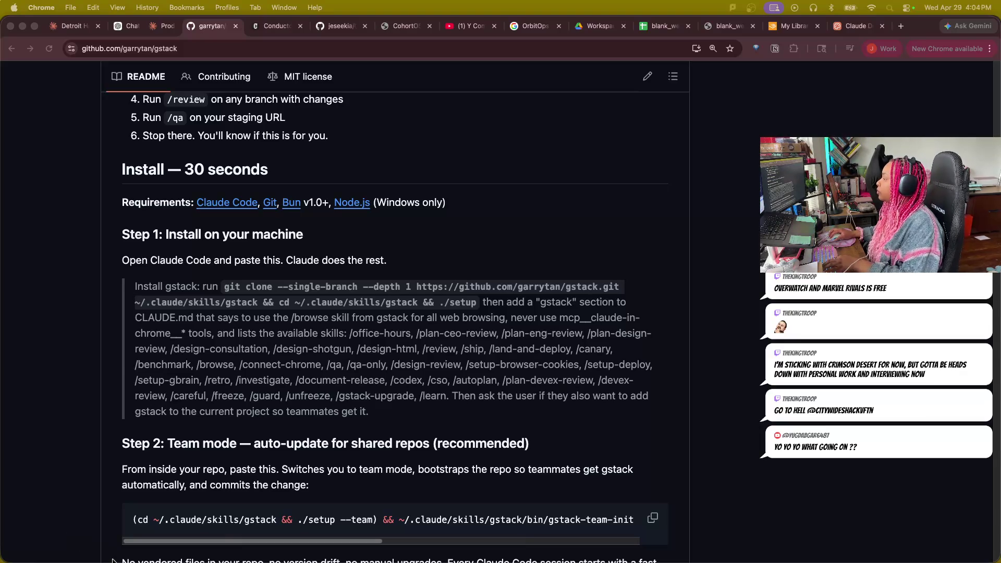
scroll(535, 280, "down", 2)
scroll(159, 246, "up", 4)
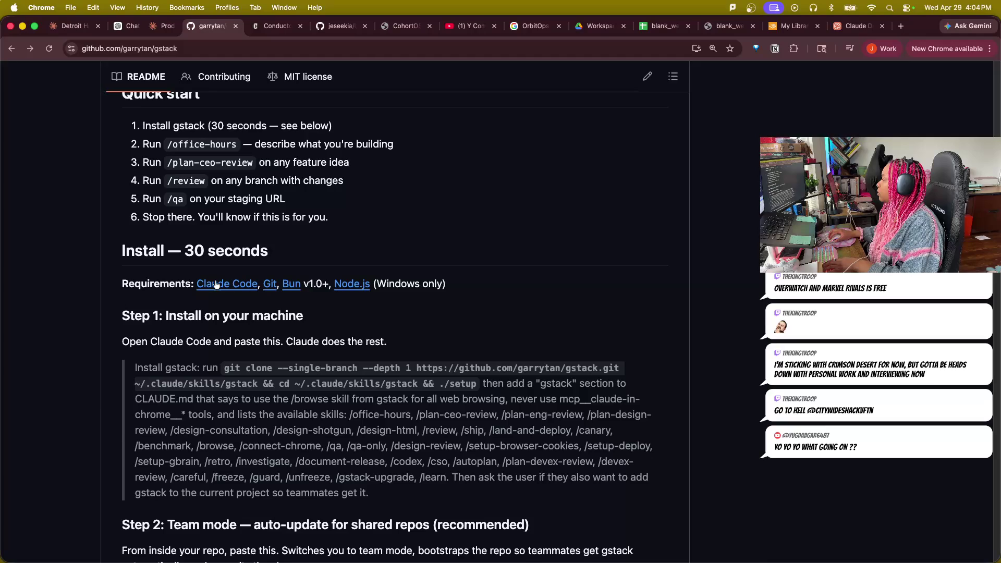
Request editing of the gstack README with the E shortcut.
key("e")
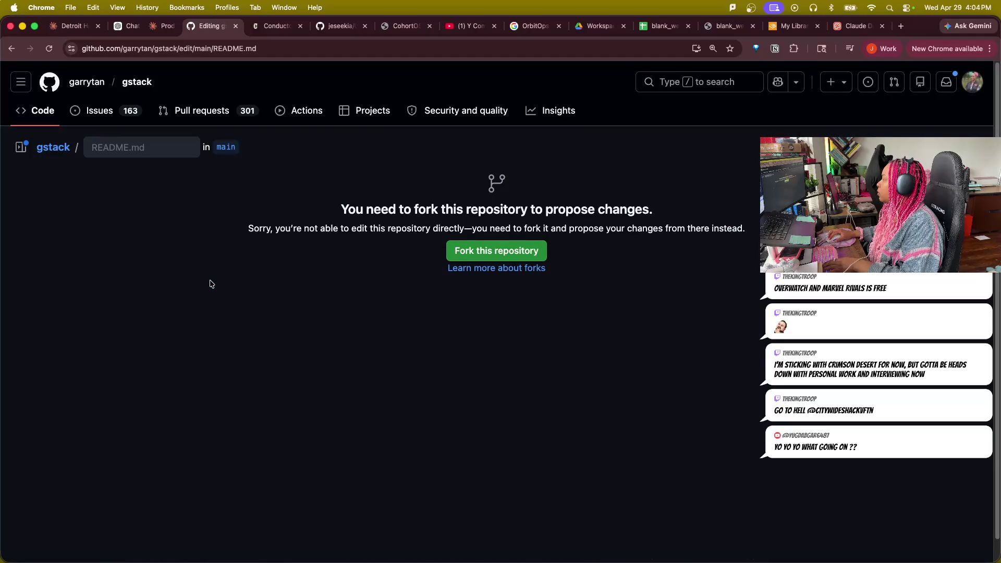
Back out of the fork notice to the gstack repository main page.
left_click(12, 48)
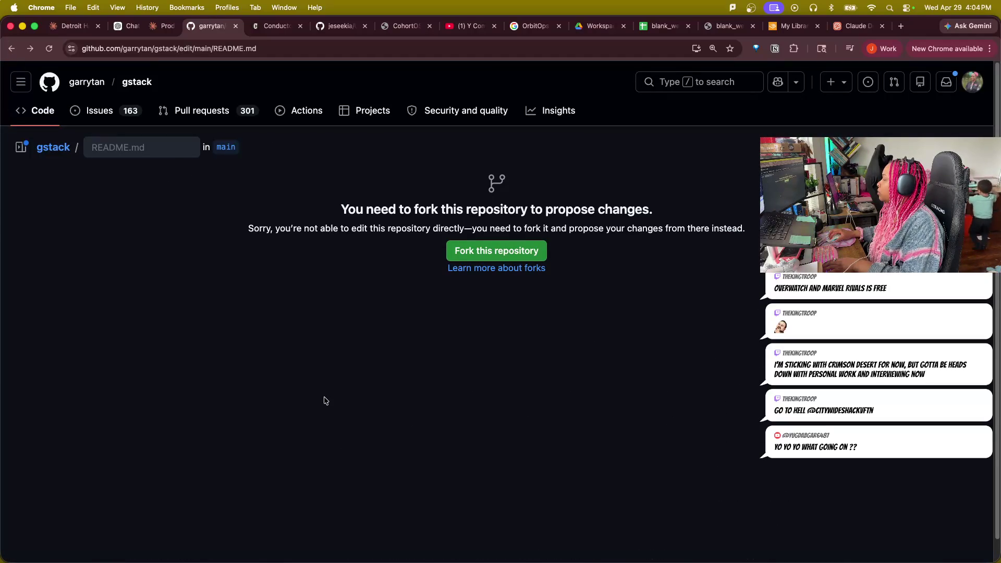
left_click(11, 49)
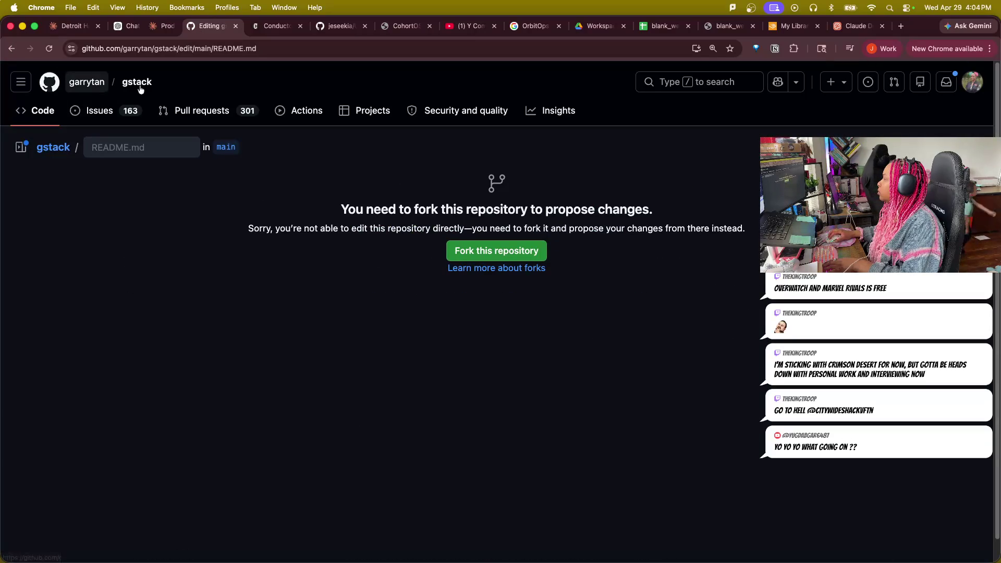
left_click(142, 92)
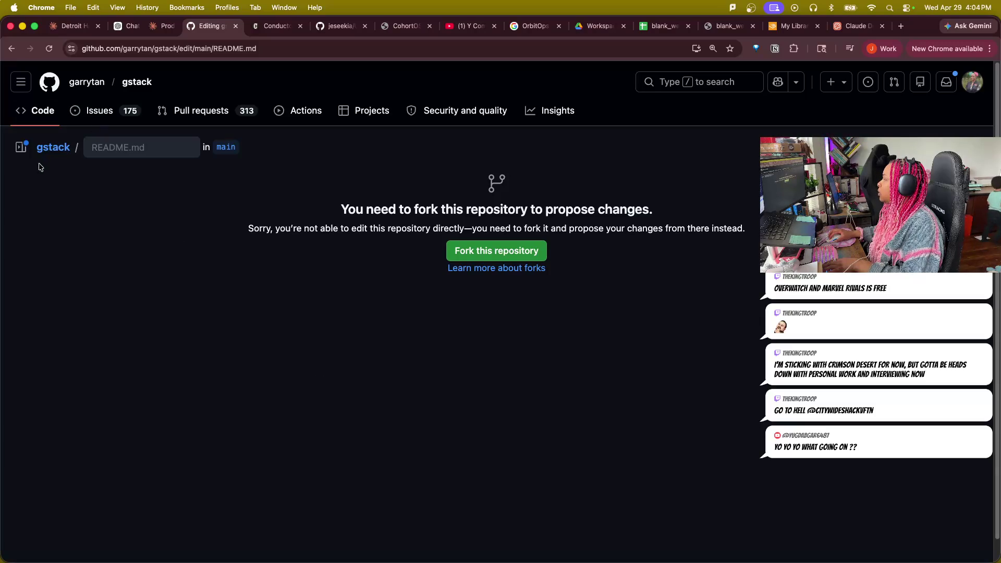
left_click(47, 149)
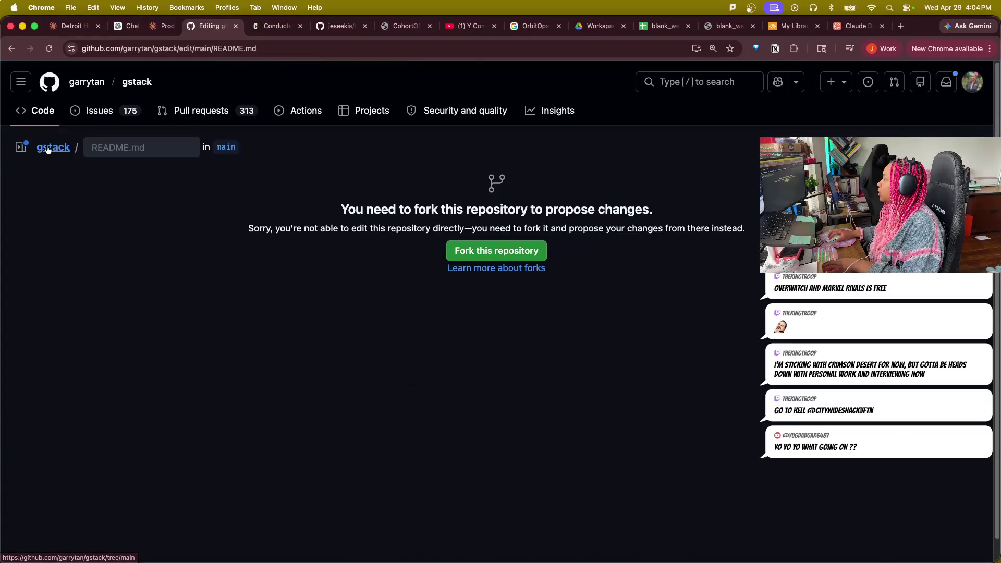
Reach the gstack repository via the garrytan profile and show its Code file listing.
left_click(86, 82)
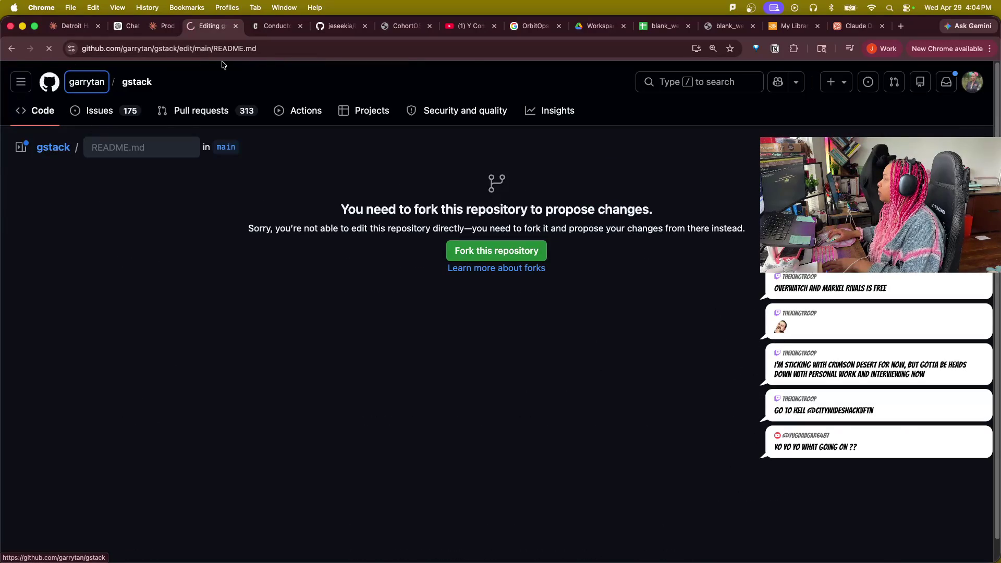
left_click(339, 188)
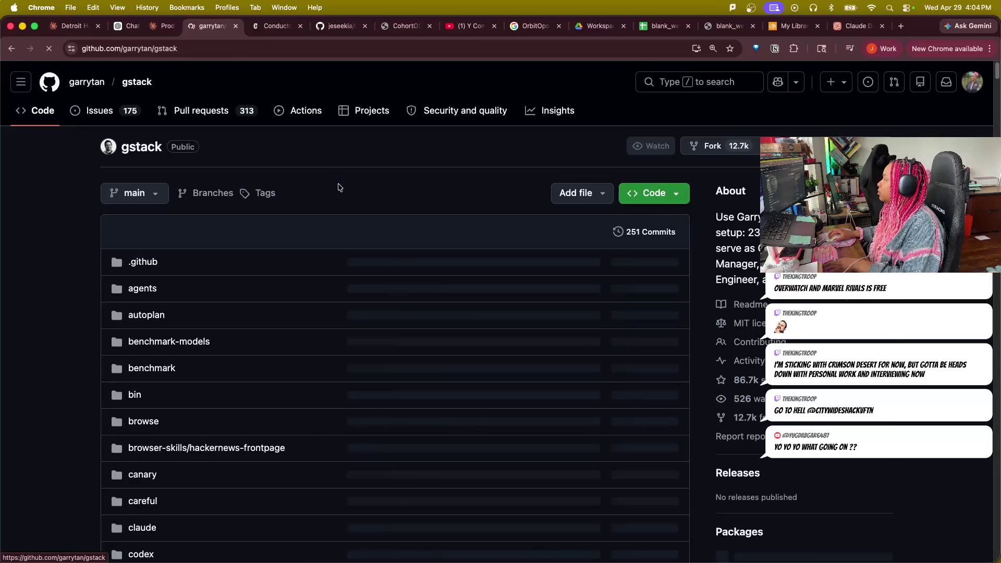
key("super+bracketleft")
key("super+bracketleft")
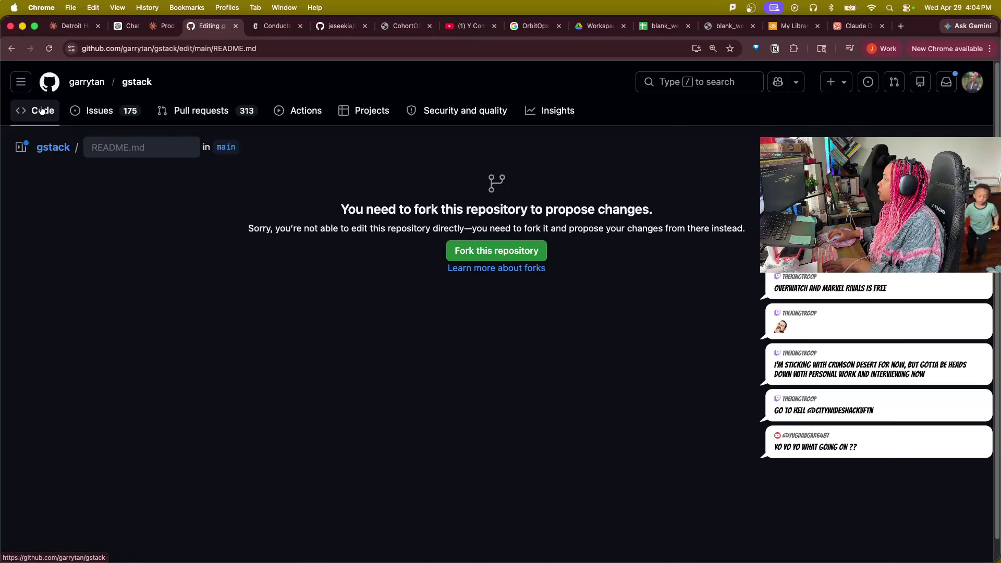
left_click(69, 151)
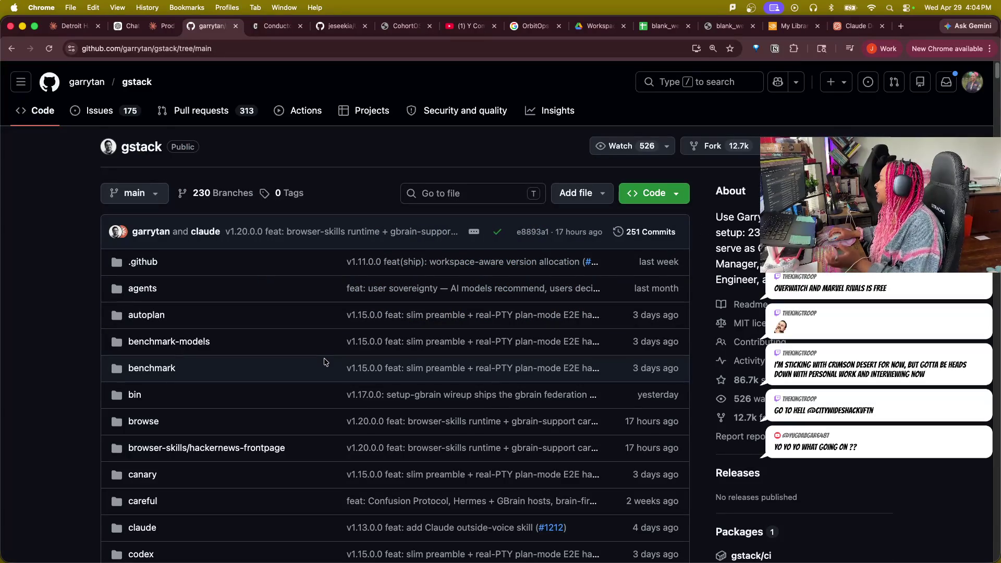
left_click(139, 82)
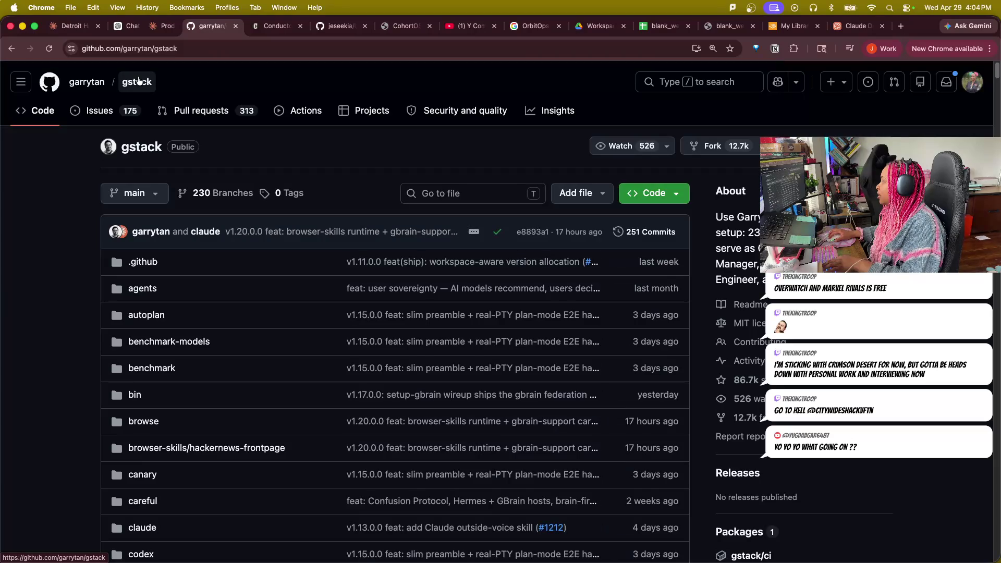
scroll(58, 336, "down", 5)
scroll(49, 324, "down", 5)
scroll(54, 319, "down", 1)
scroll(54, 320, "down", 5)
scroll(60, 311, "down", 8)
scroll(61, 299, "down", 8)
scroll(60, 297, "down", 5)
scroll(59, 300, "down", 5)
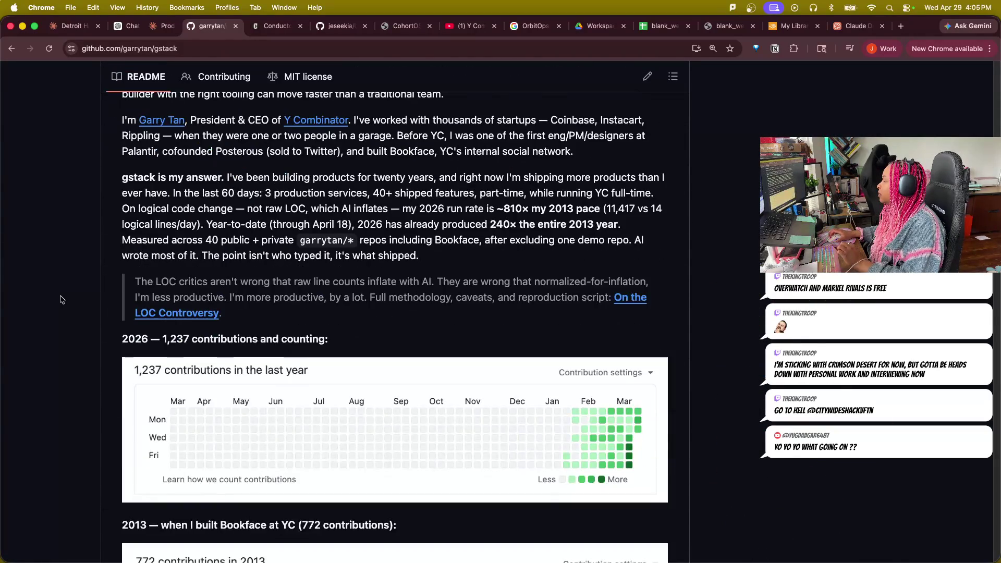
scroll(62, 299, "down", 5)
scroll(66, 298, "down", 1)
scroll(67, 297, "down", 3)
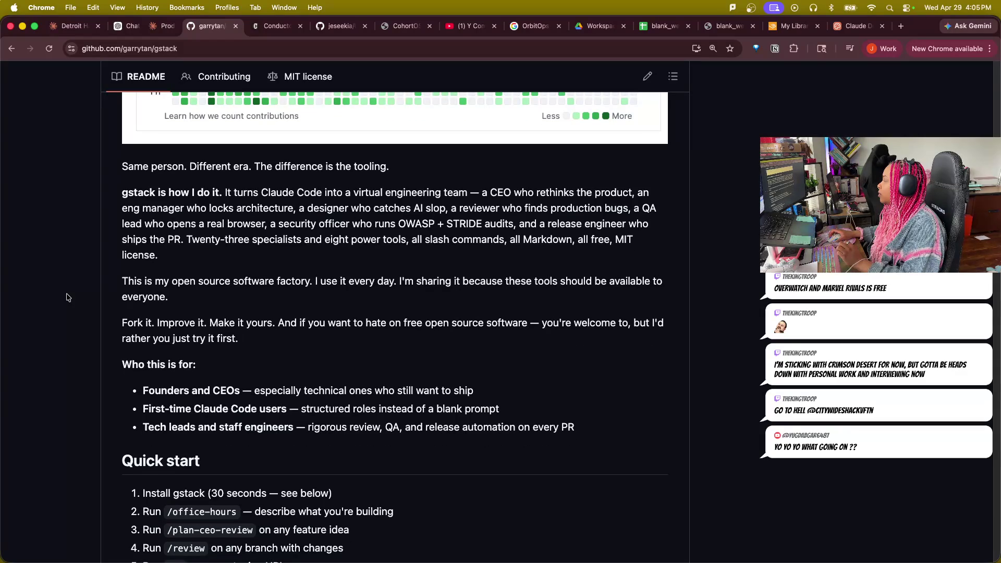
scroll(66, 298, "down", 10)
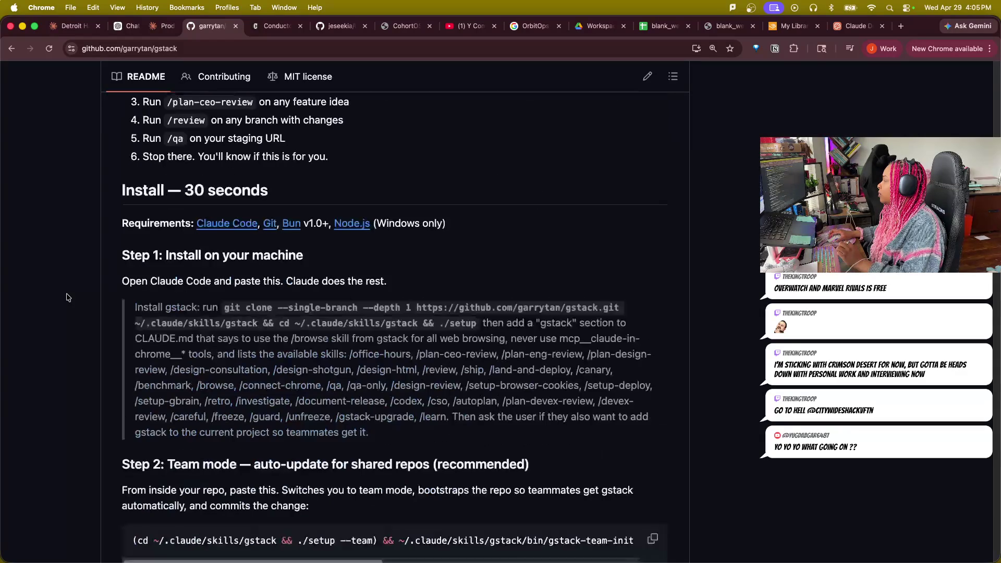
Visit the Claude Code docs and Git website from the gstack requirements, then close the Git site.
left_click(244, 225)
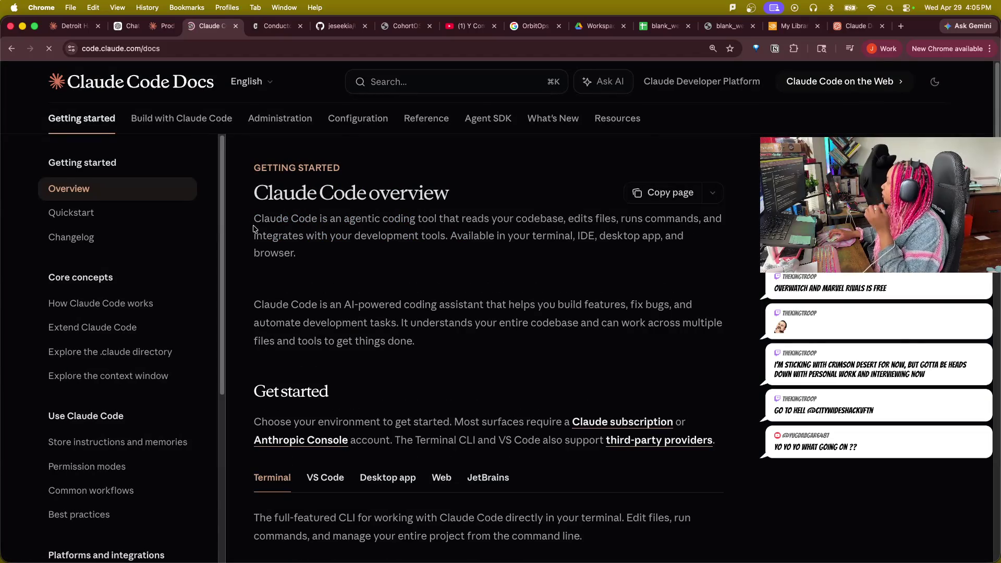
scroll(146, 223, "down", 1)
scroll(146, 218, "down", 3)
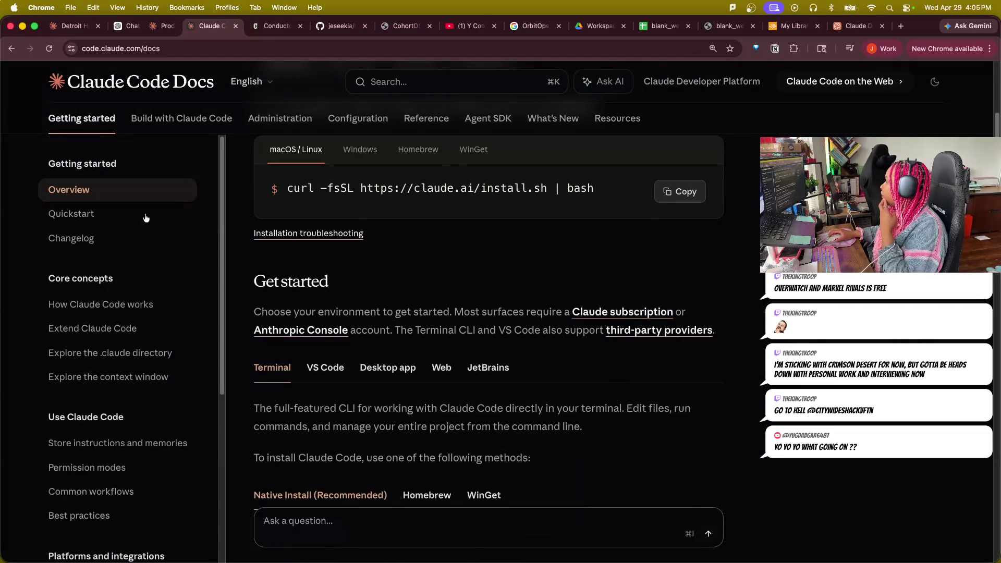
left_click(11, 48)
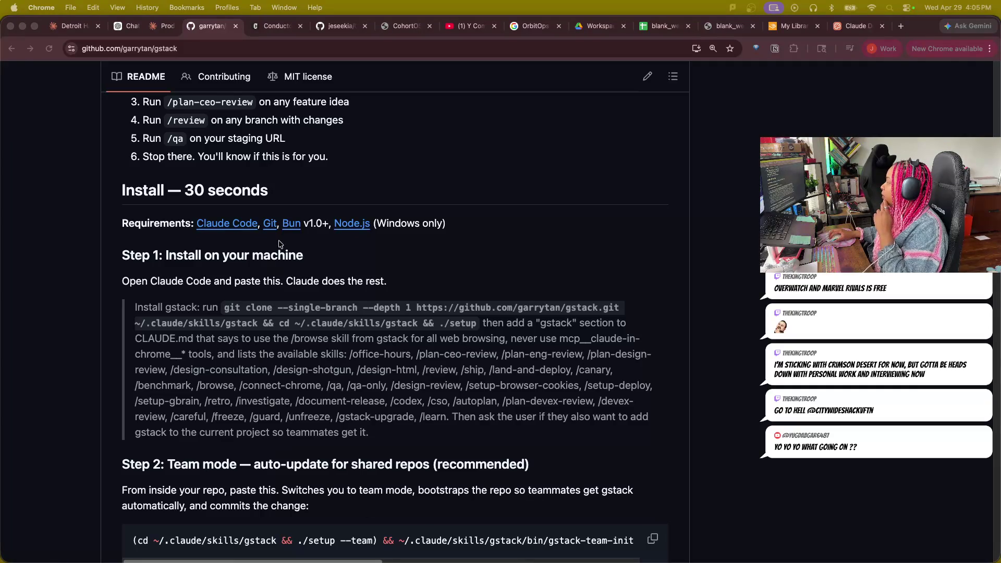
left_click(269, 225)
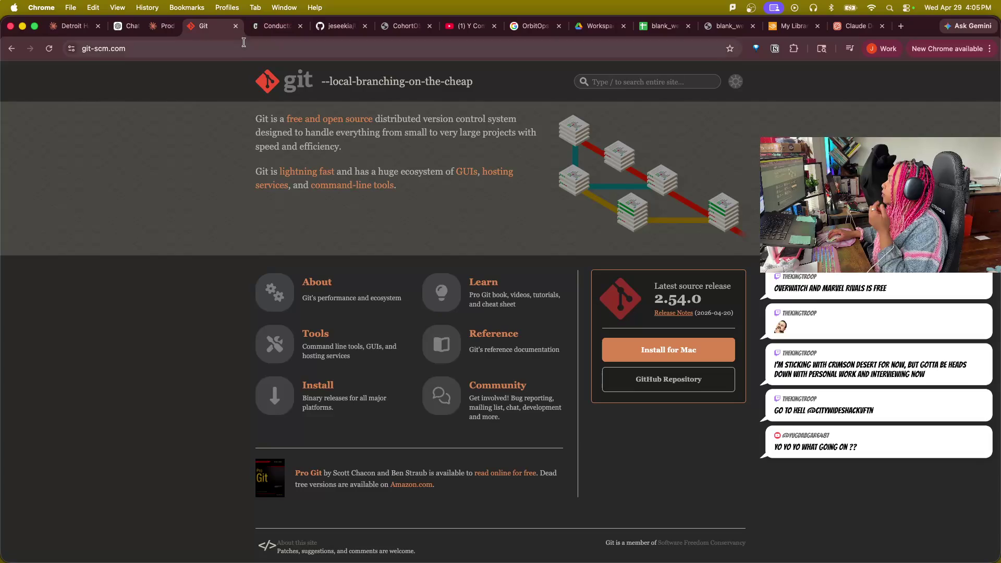
left_click(234, 26)
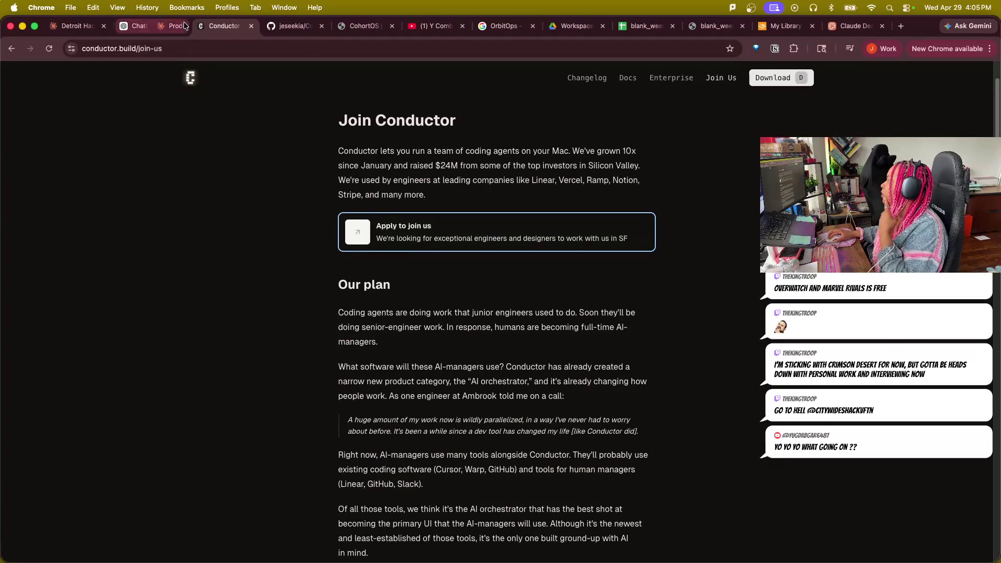
Cycle through the Claude and CohortOS tabs and close the OrbitOps search page.
left_click(78, 26)
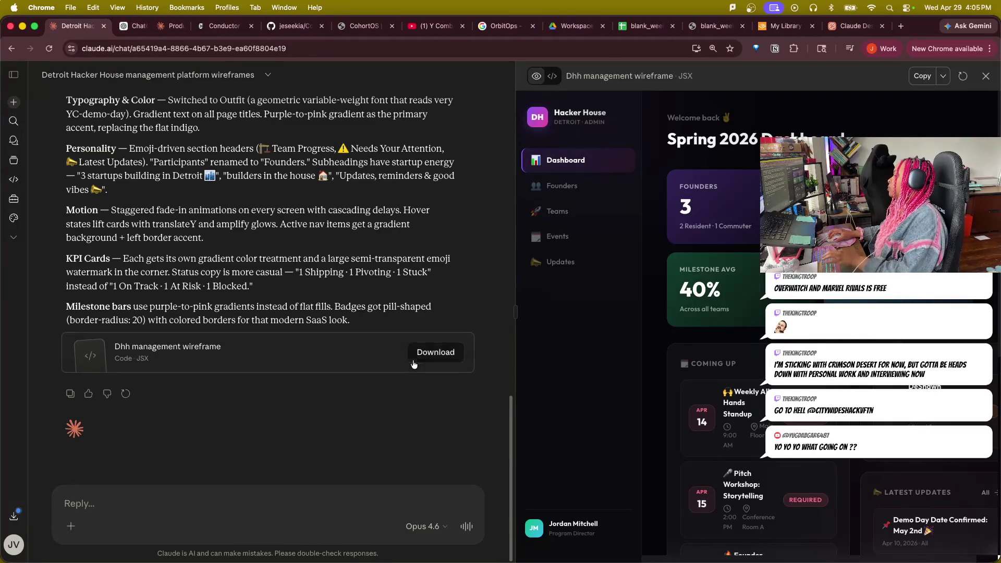
left_click(222, 26)
left_click(293, 23)
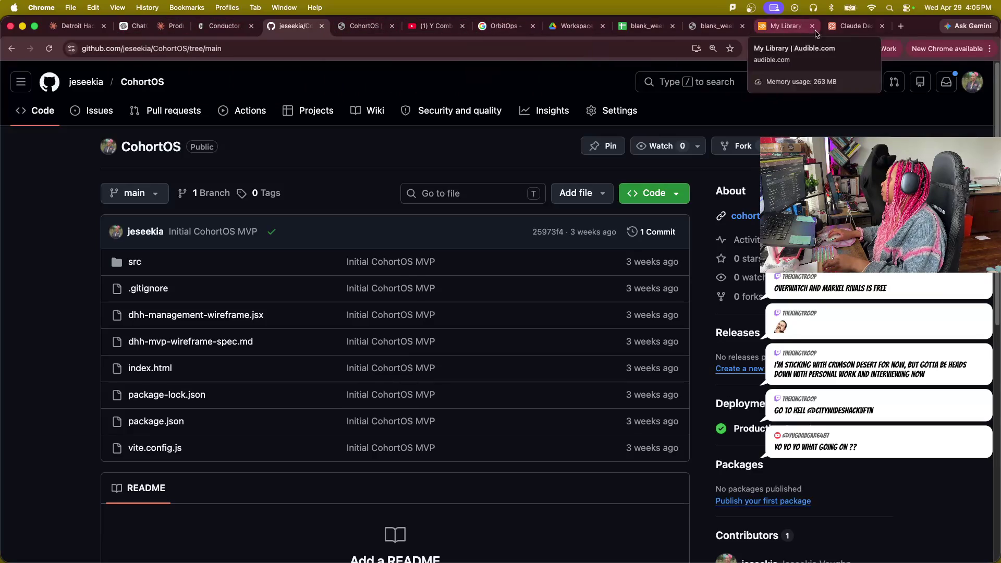
left_click(533, 25)
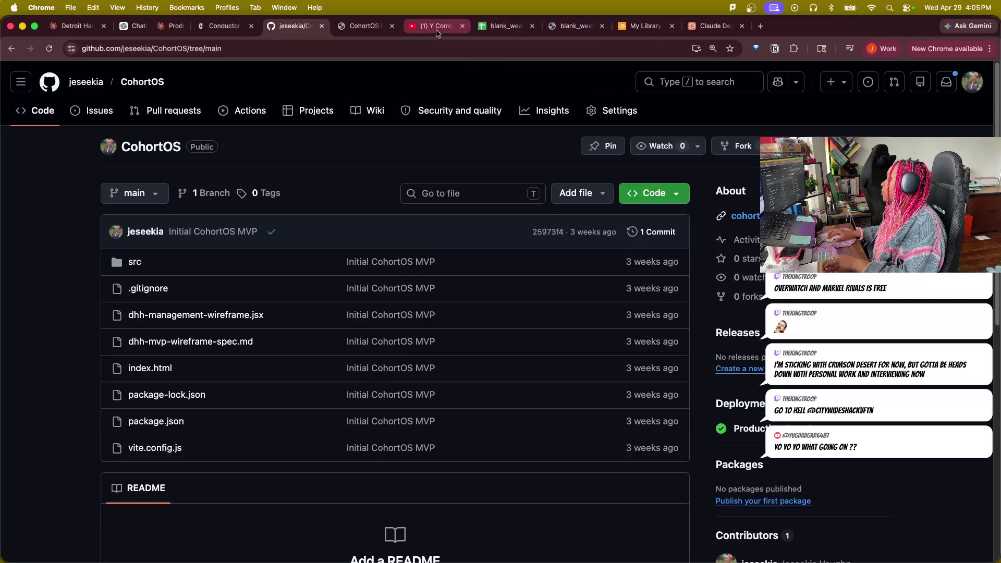
Glance at the live CohortOS app, then bring up the side-by-side ChatGPT and Claude chats.
left_click(346, 29)
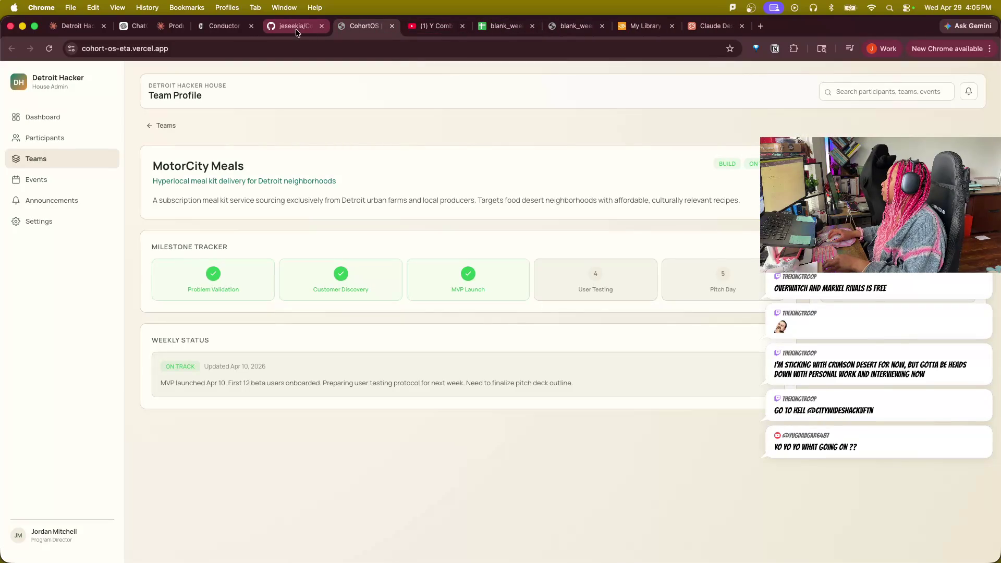
left_click(223, 28)
left_click(162, 31)
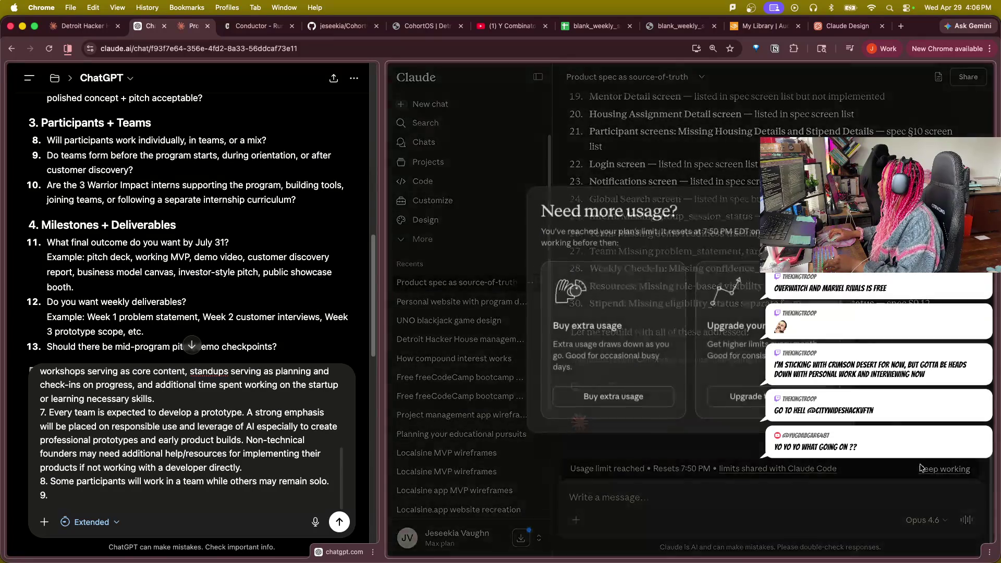
Turn on extra usage past the plan limit in Claude and dismiss the purchase window without buying.
left_click(922, 469)
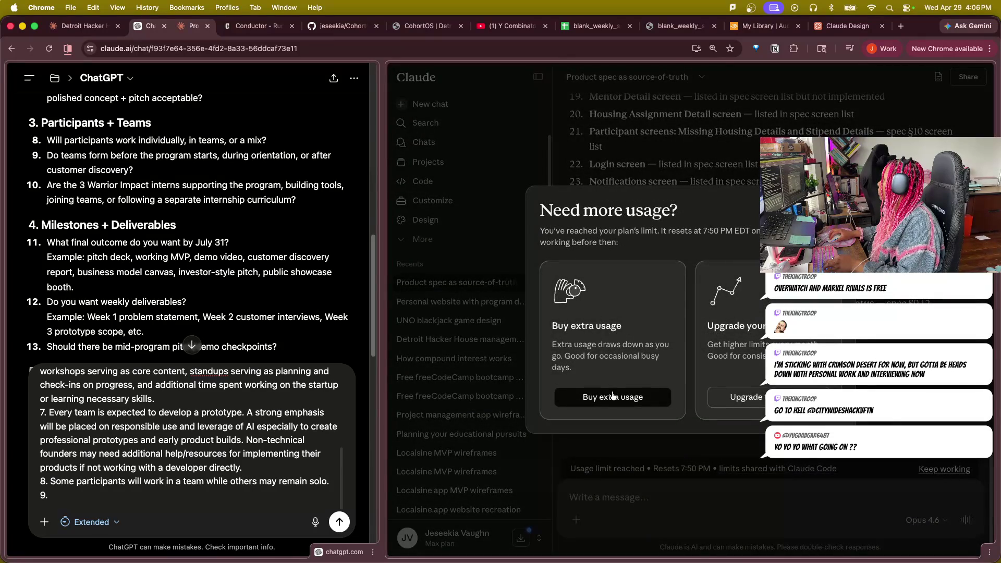
left_click(613, 397)
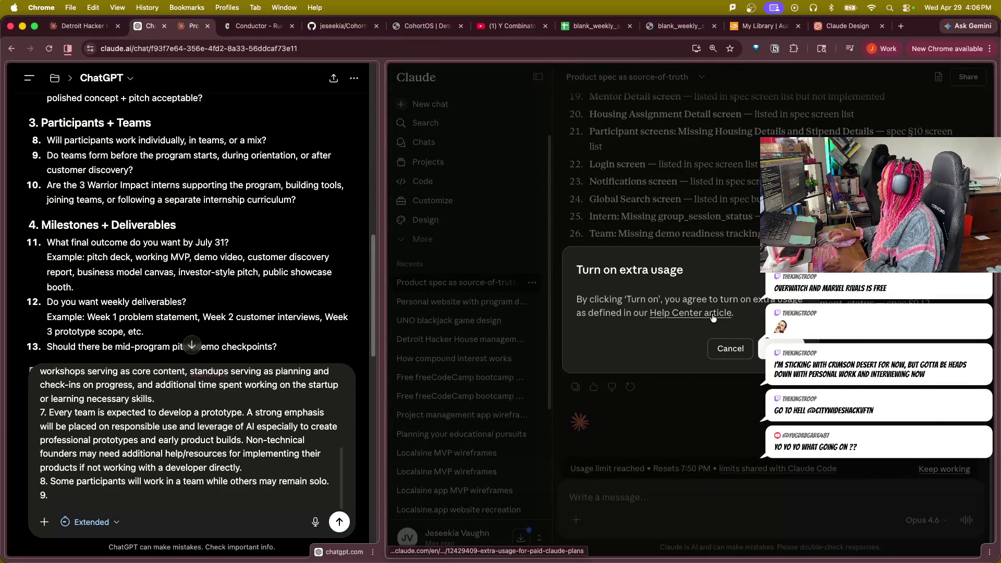
left_click(785, 344)
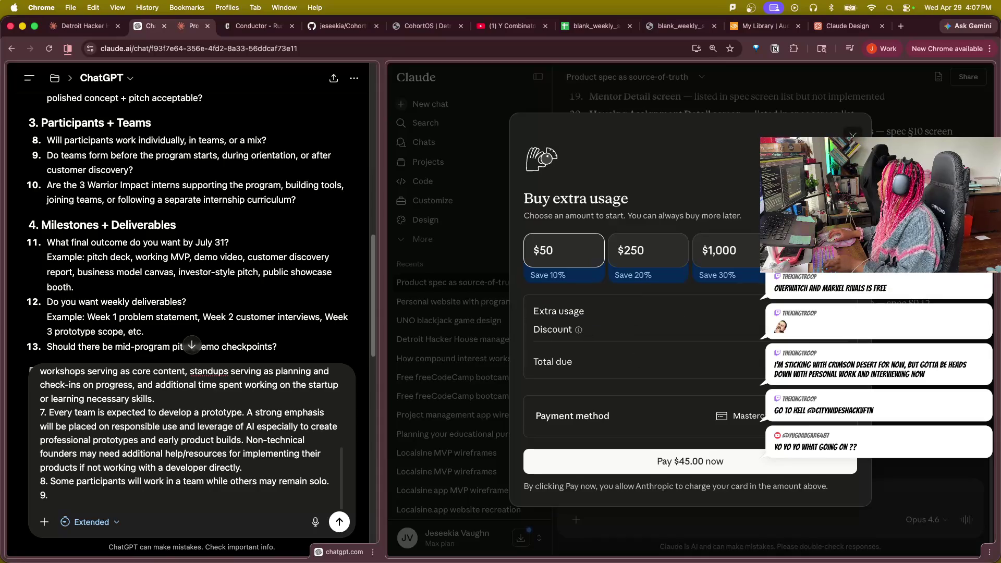
key("Escape")
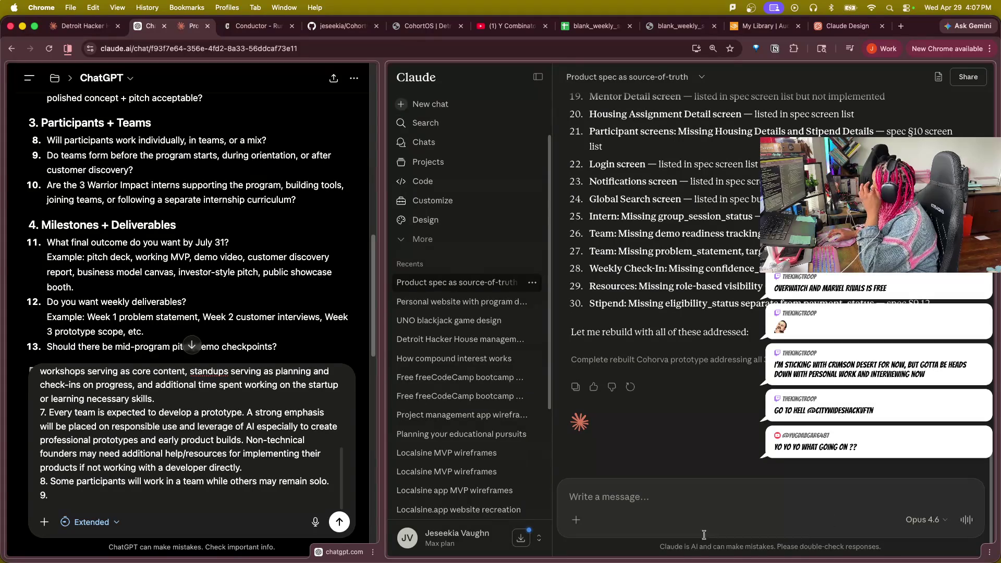
left_click(694, 502)
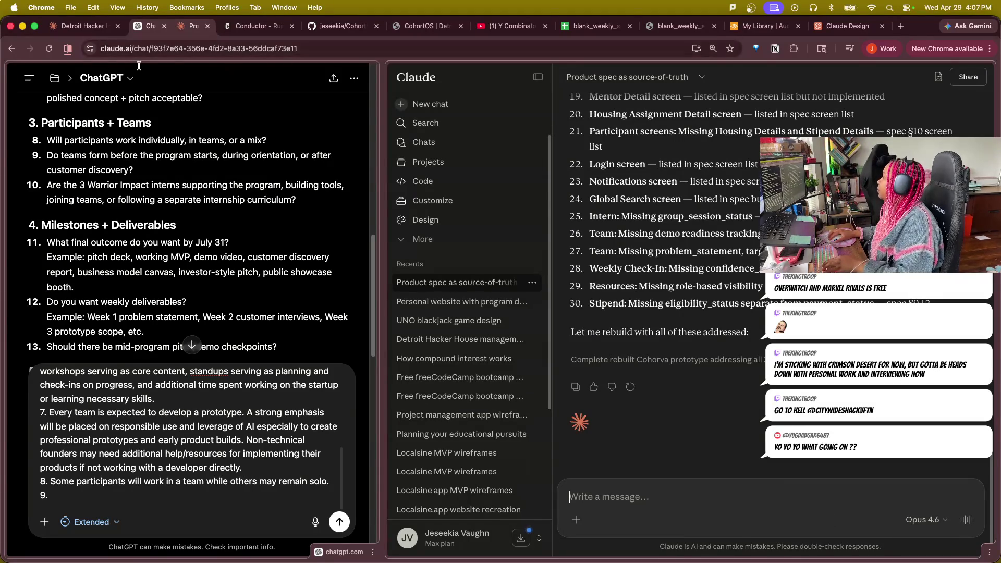
scroll(744, 370, "up", 10)
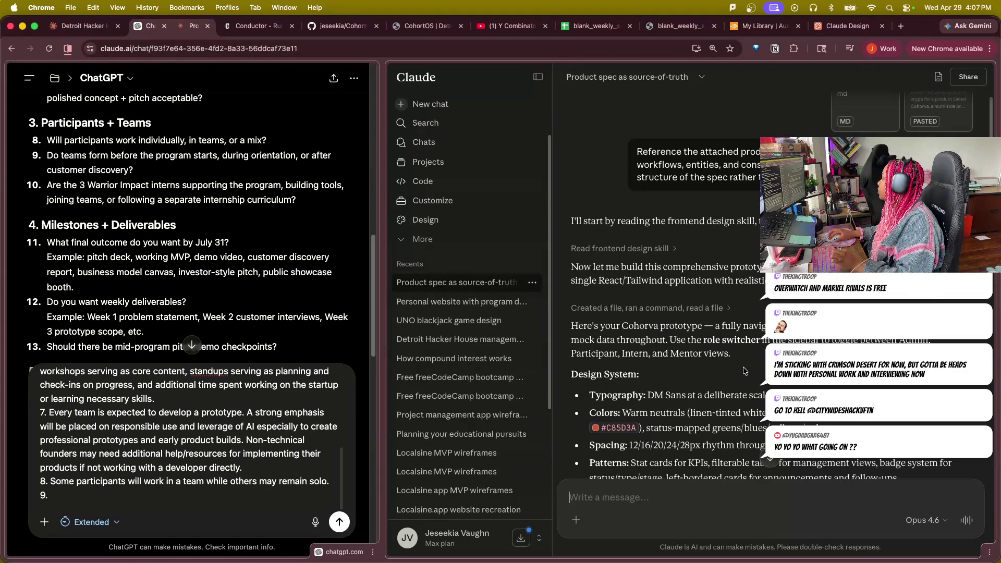
scroll(765, 423, "down", 10)
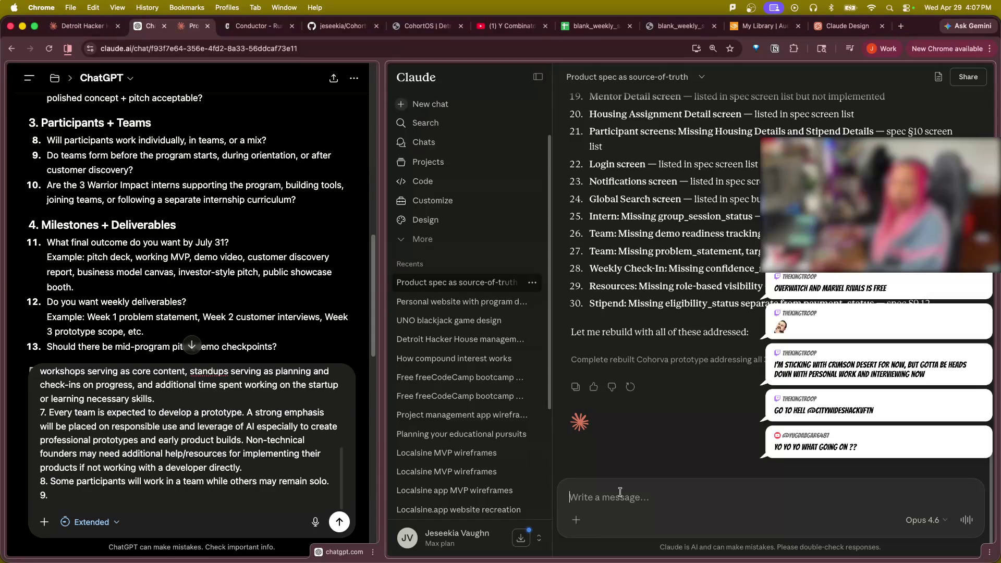
type("Ca")
Send Claude the question "Did this complete?" about the prototype rebuild.
key("BackSpace")
key("BackSpace")
type("Ddi")
type("id")
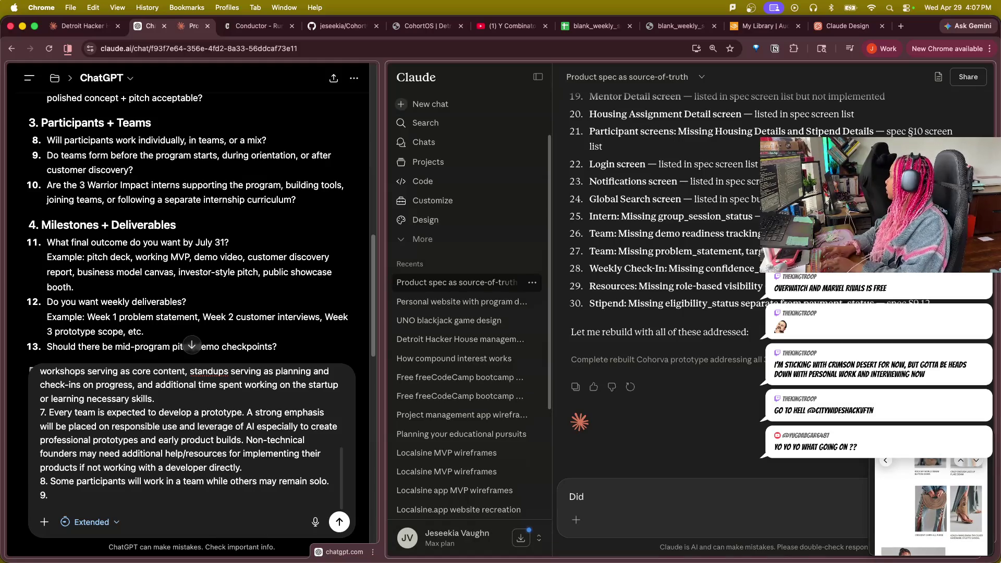
type(" this complete?")
key("Return")
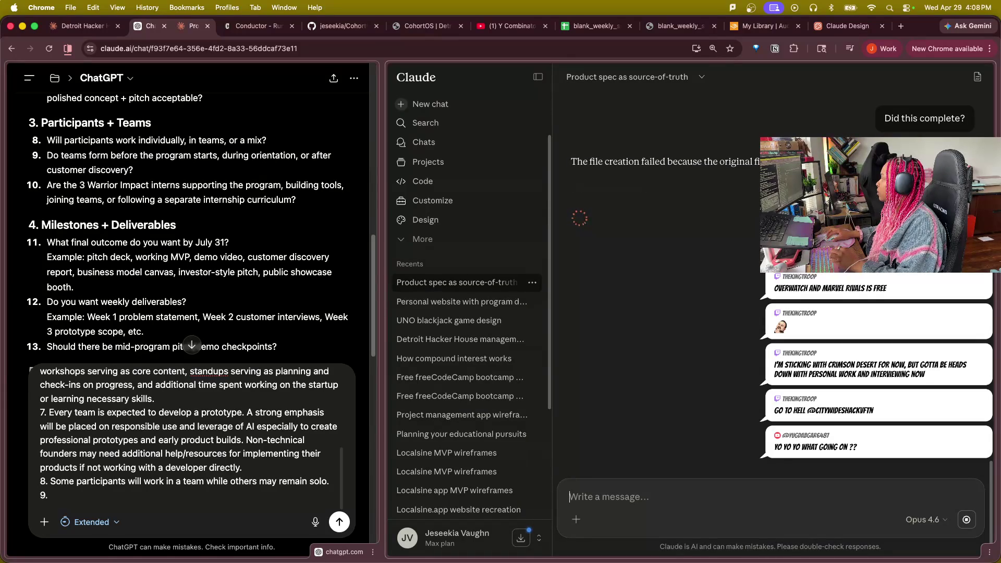
Expand the "Remove old file, check if new file was created" step, then switch to Messages.
left_click(692, 192)
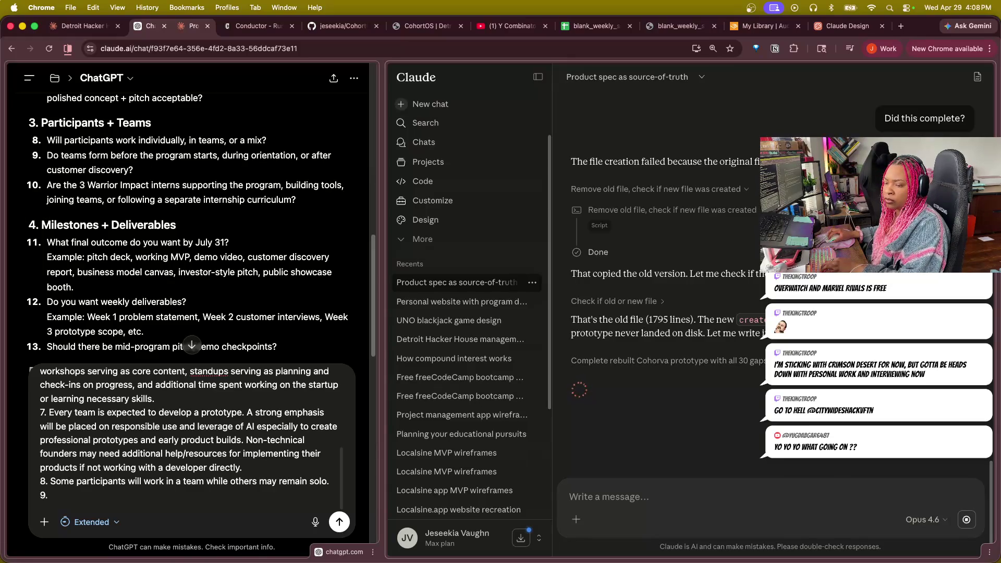
key("super+Tab")
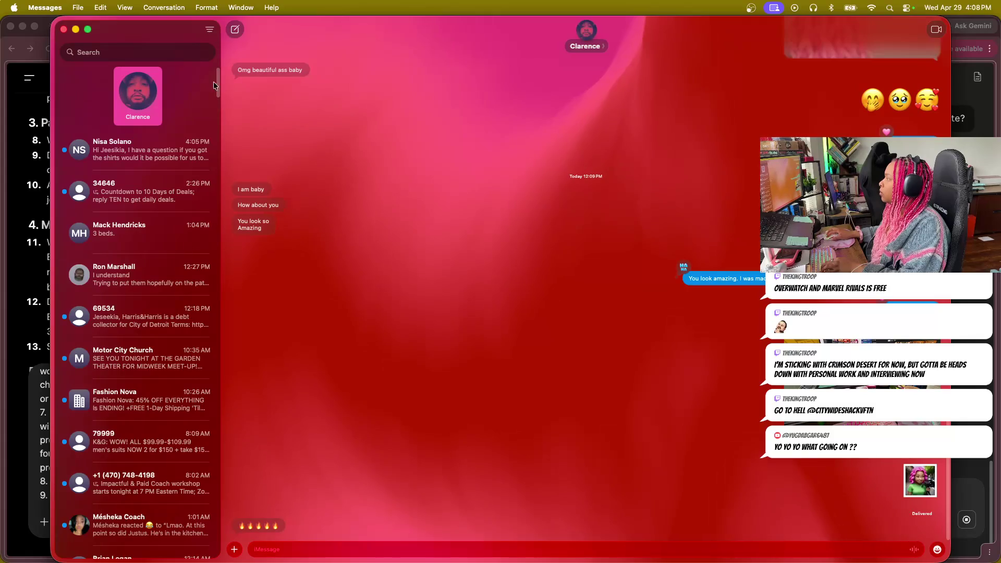
Close the Messages window so the ChatGPT and Claude chats show again.
key("super+w")
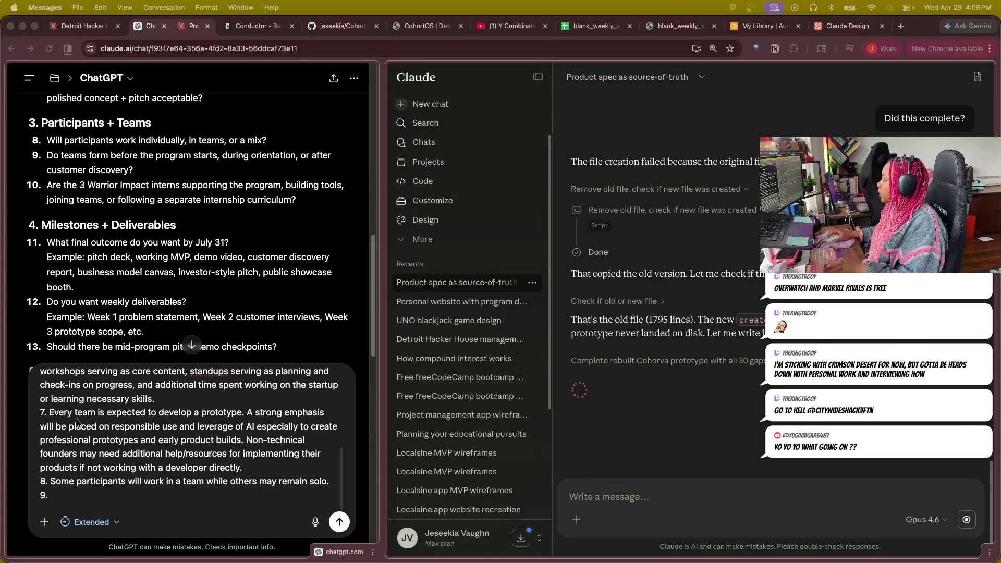
Write that teams form before applying or during the first program week, then begin item 10.
left_click(95, 504)
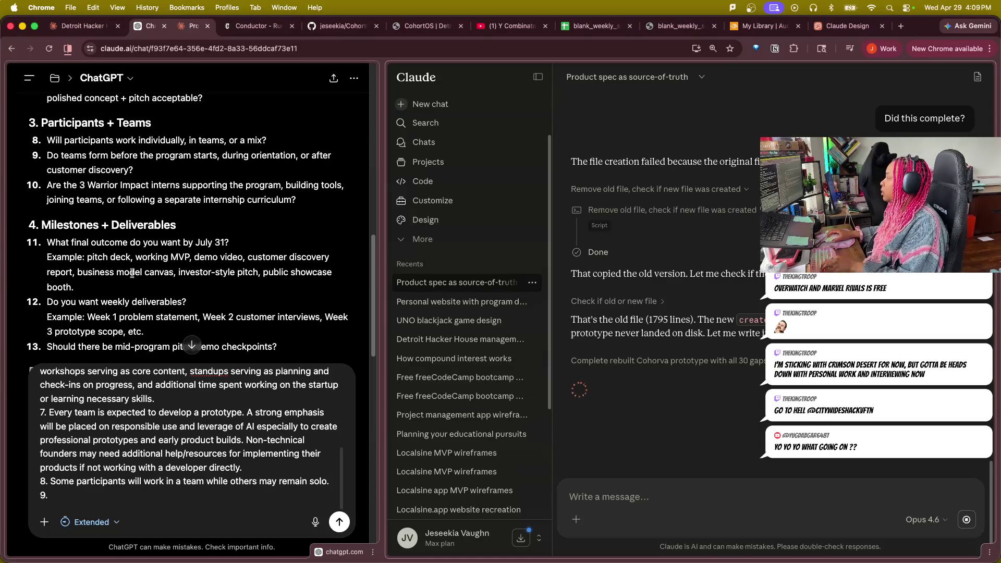
left_click(76, 495)
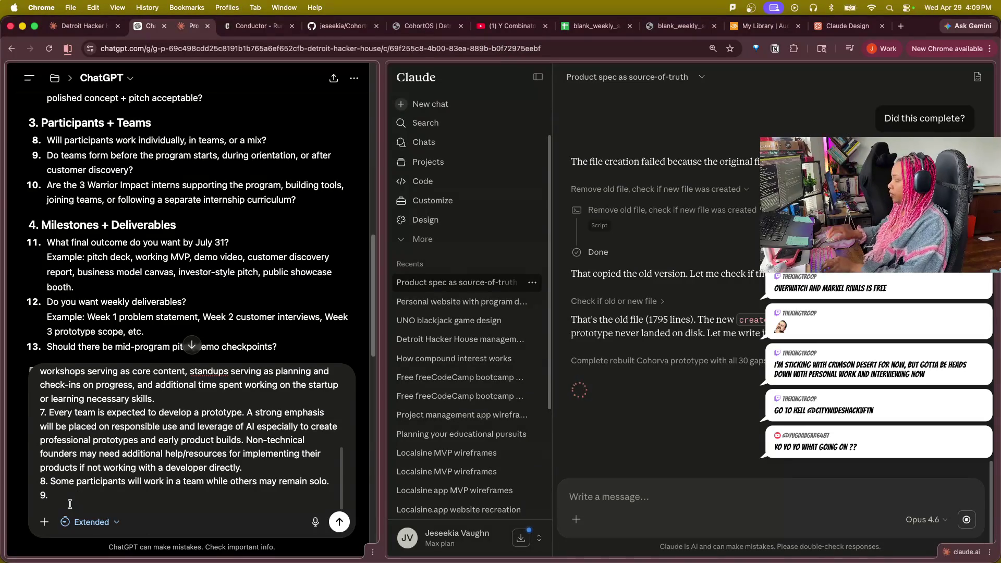
type("S")
type("eams came in already formed a")
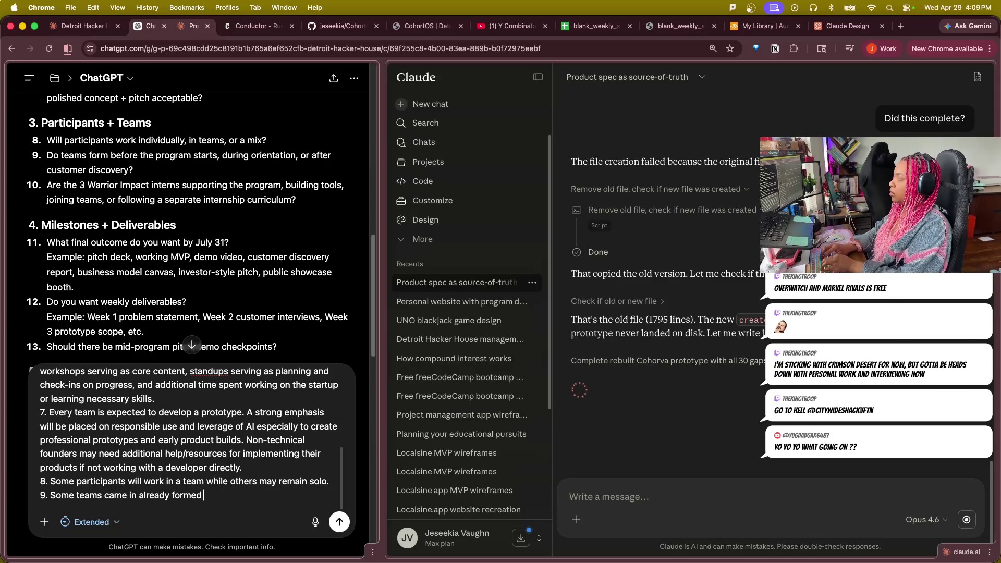
type("prior")
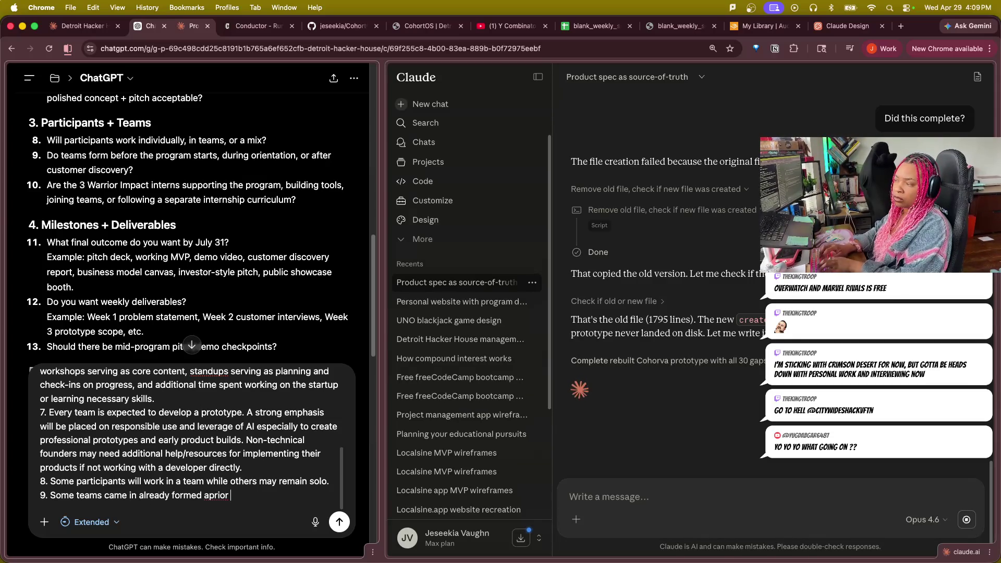
key("BackSpace")
key("BackSpace")
type("prior to applying. Others ")
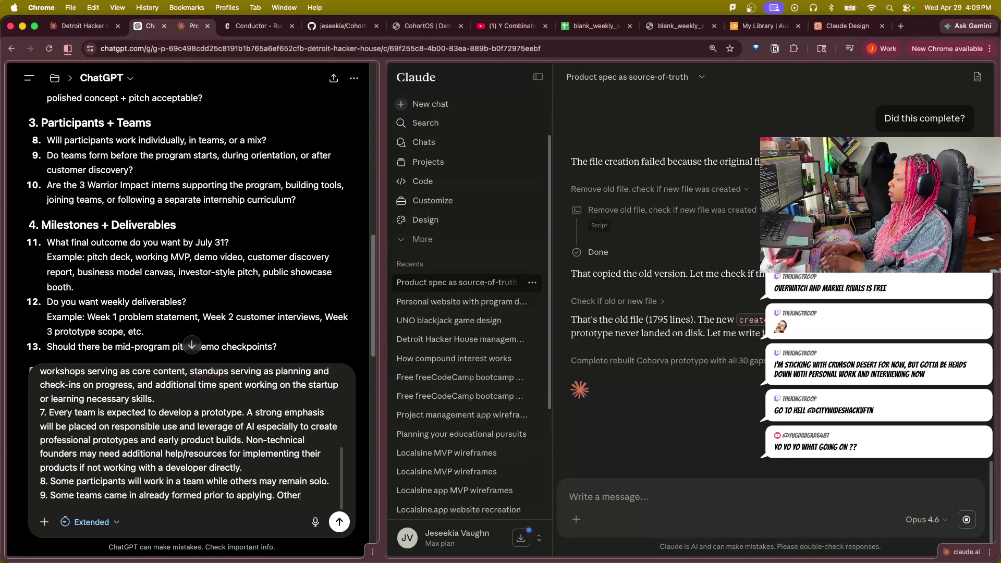
type("may form teams")
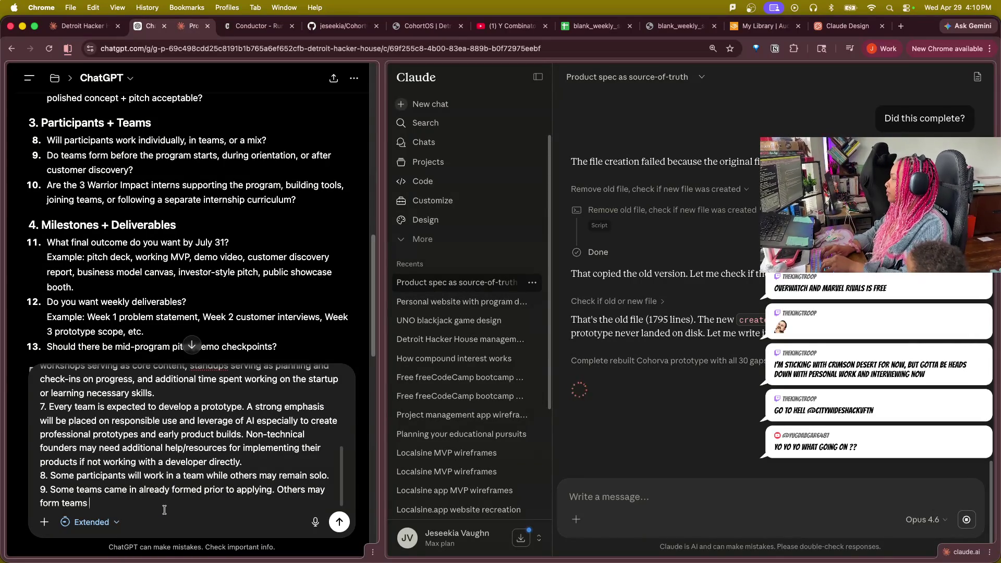
type("in the initial ")
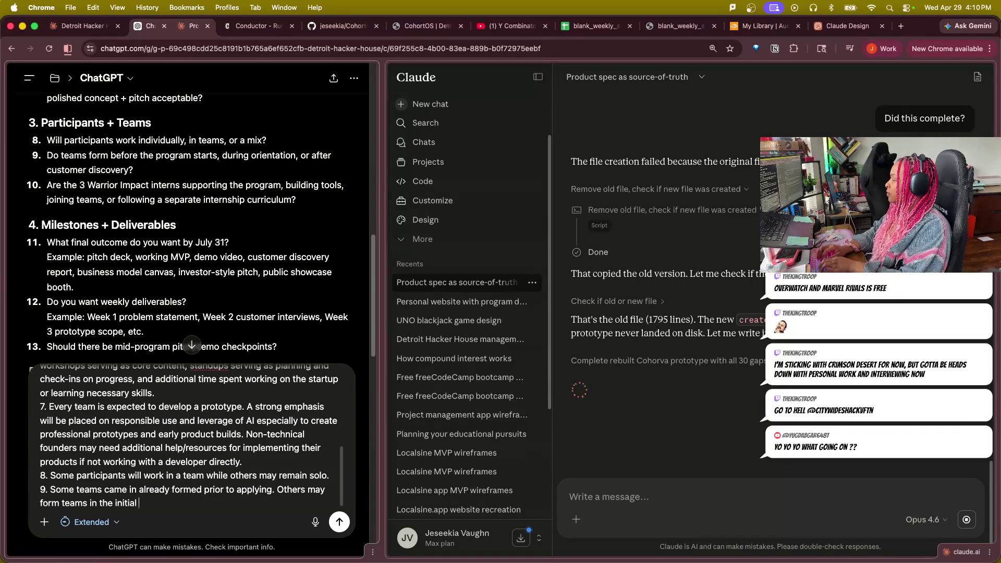
type("program we")
type("program week")
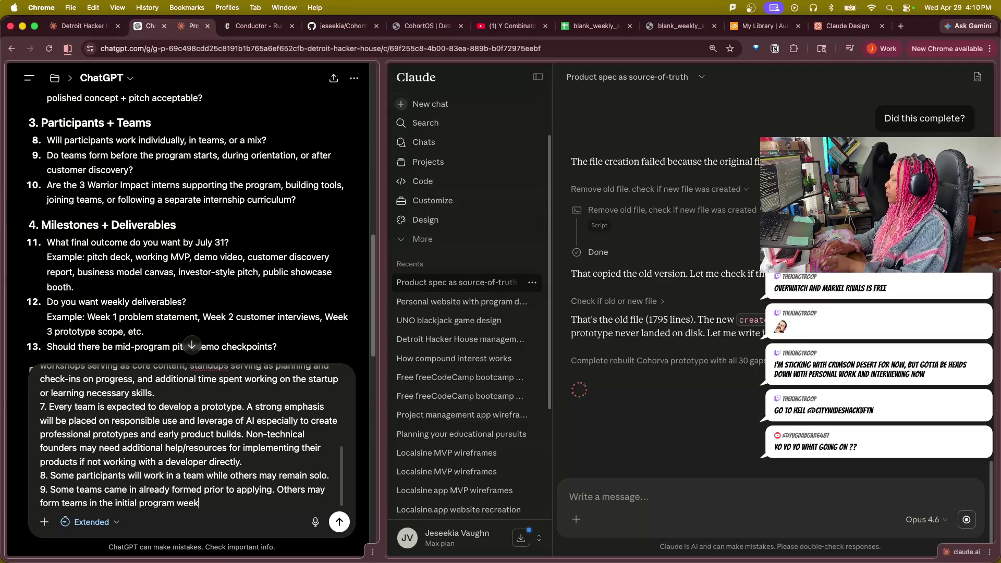
type(".")
key("shift+Return")
type("10.")
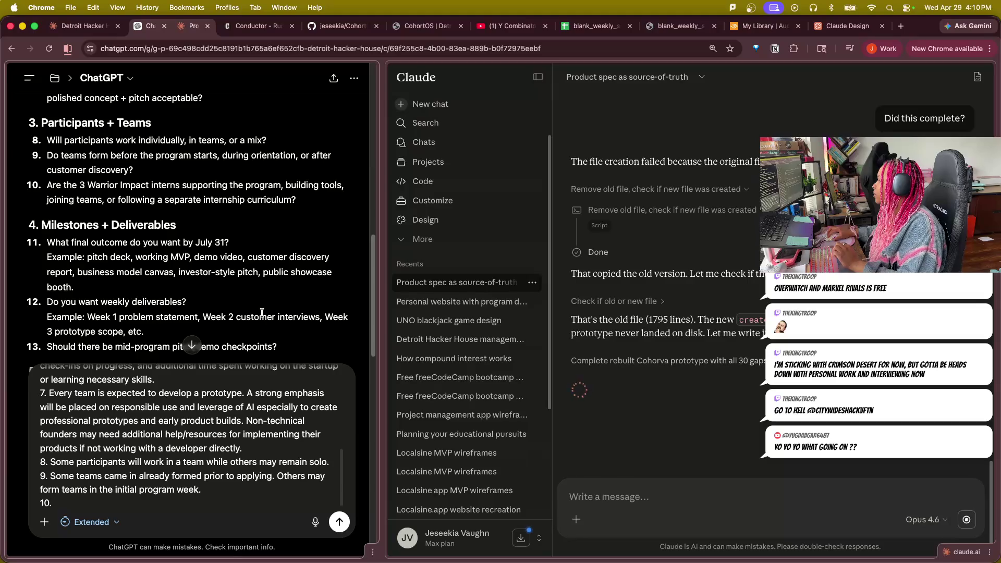
type("The ")
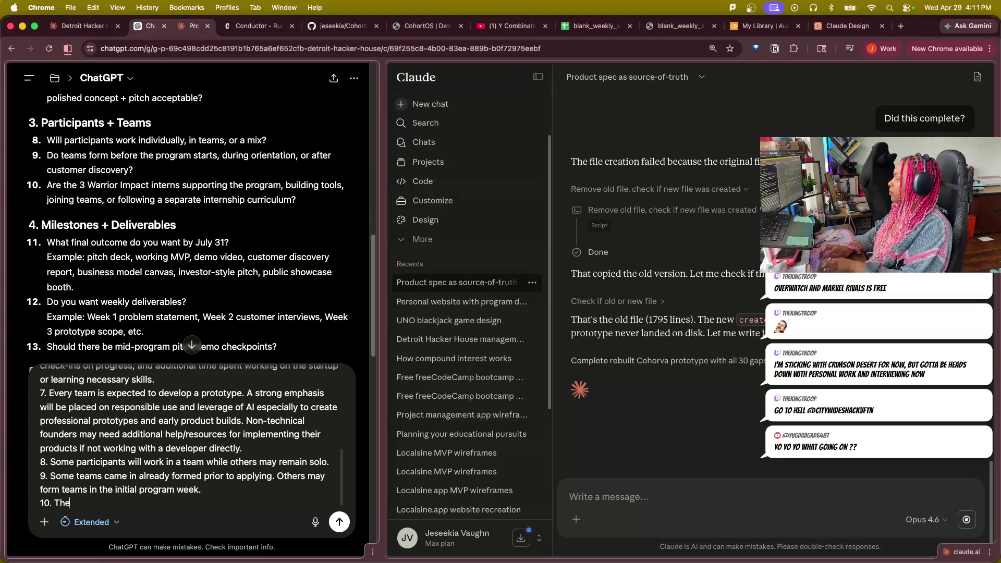
type("interns will")
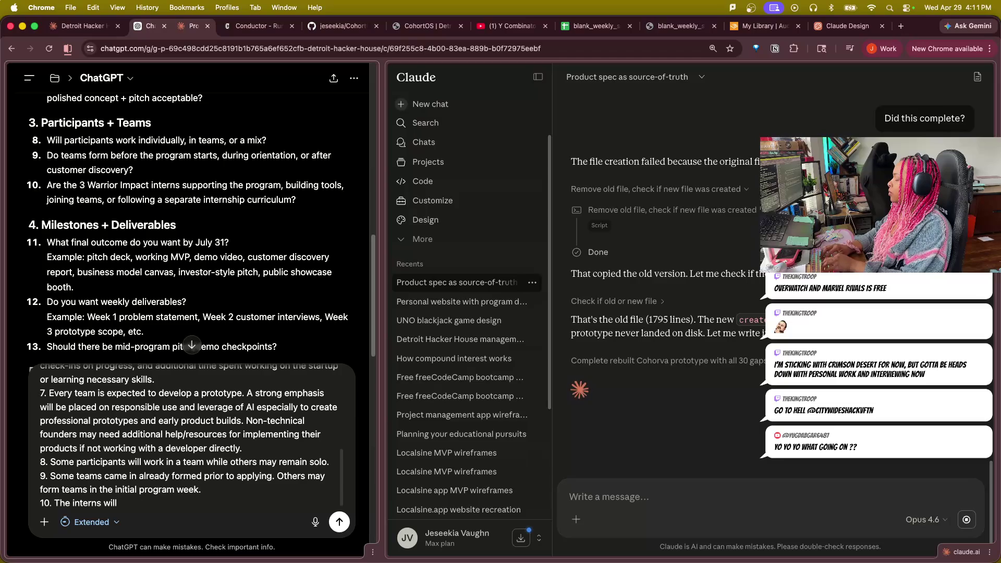
type(" have ")
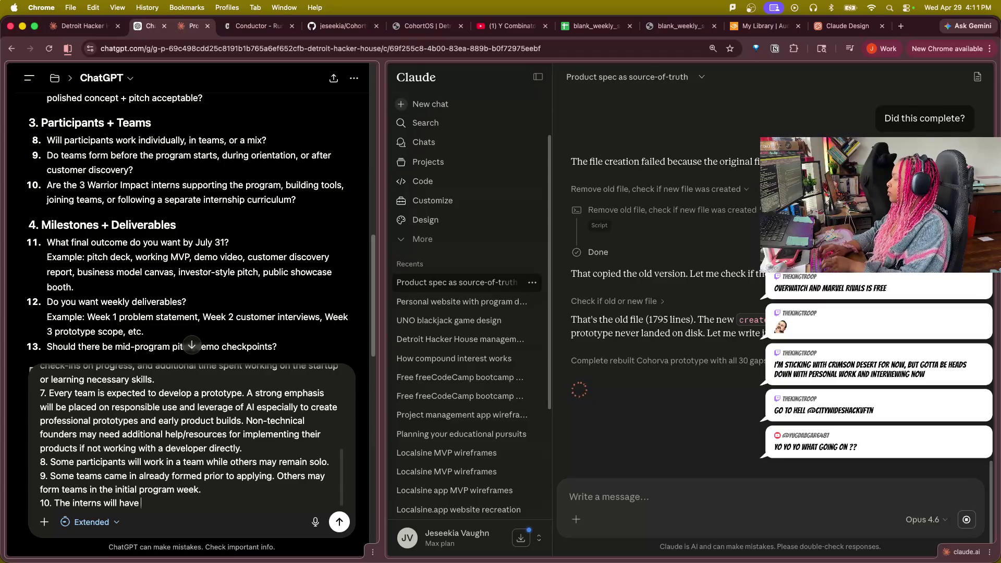
type("projects")
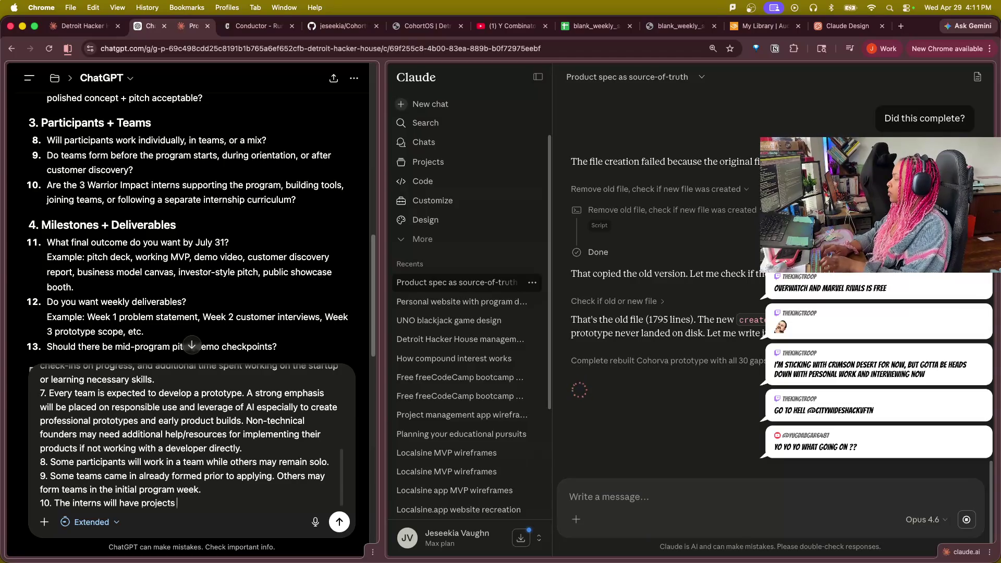
Write that interns won't join teams but may take build projects with some separate curriculum, then begin item 11.
key("BackSpace")
key("BackSpace")
key("BackSpace")
key("BackSpace")
key("BackSpace")
key("BackSpace")
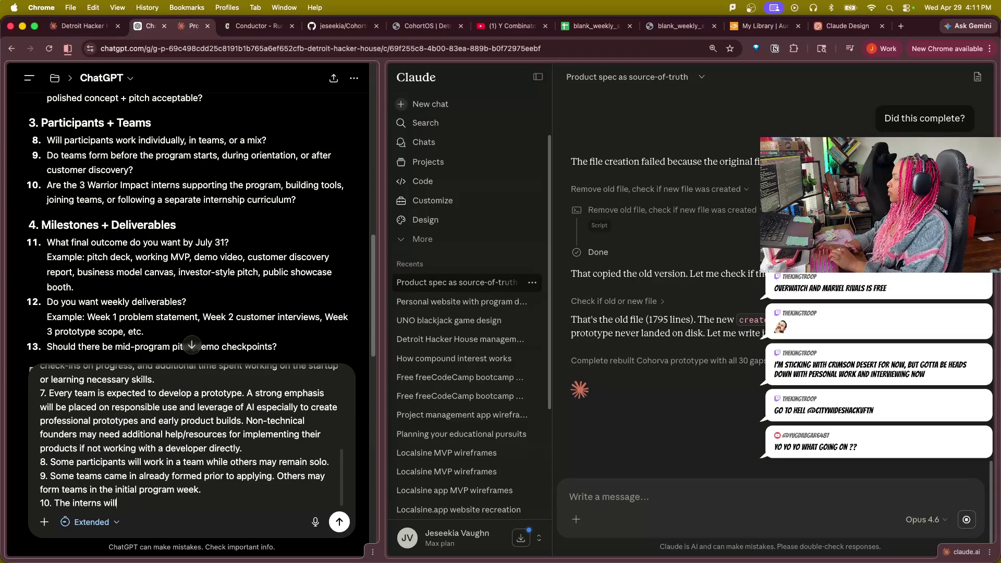
type("ns w")
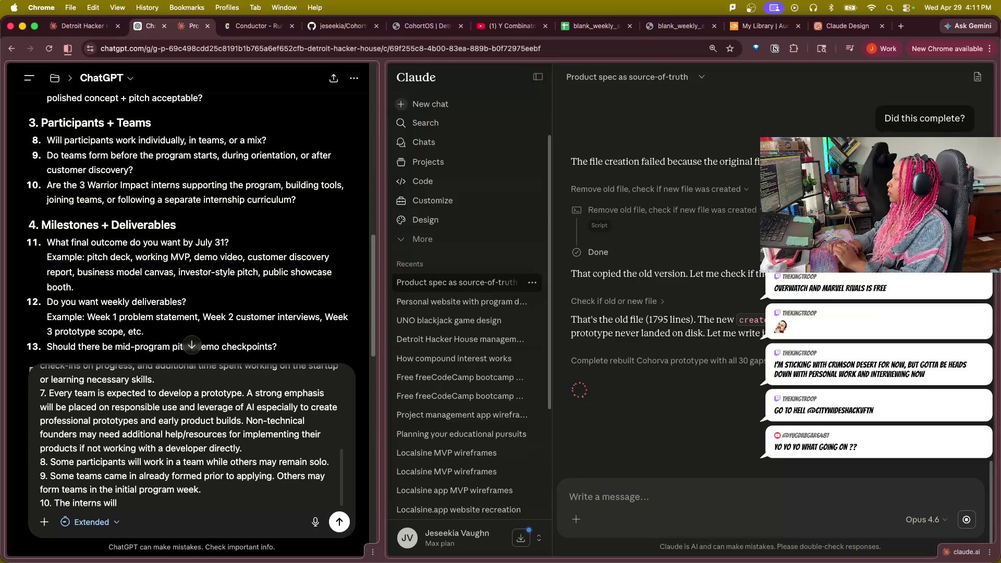
type("ot i")
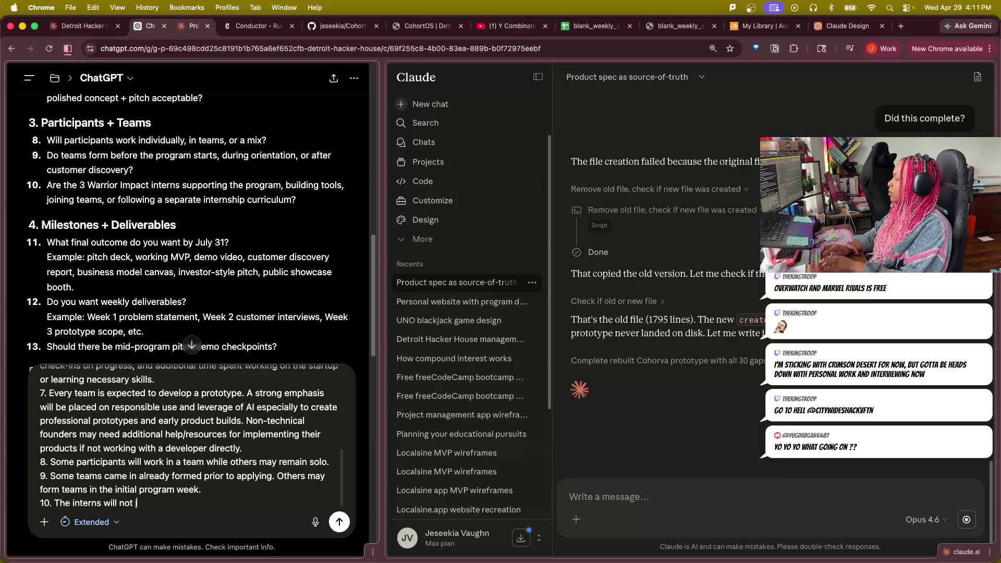
type("teams, but they may take on a")
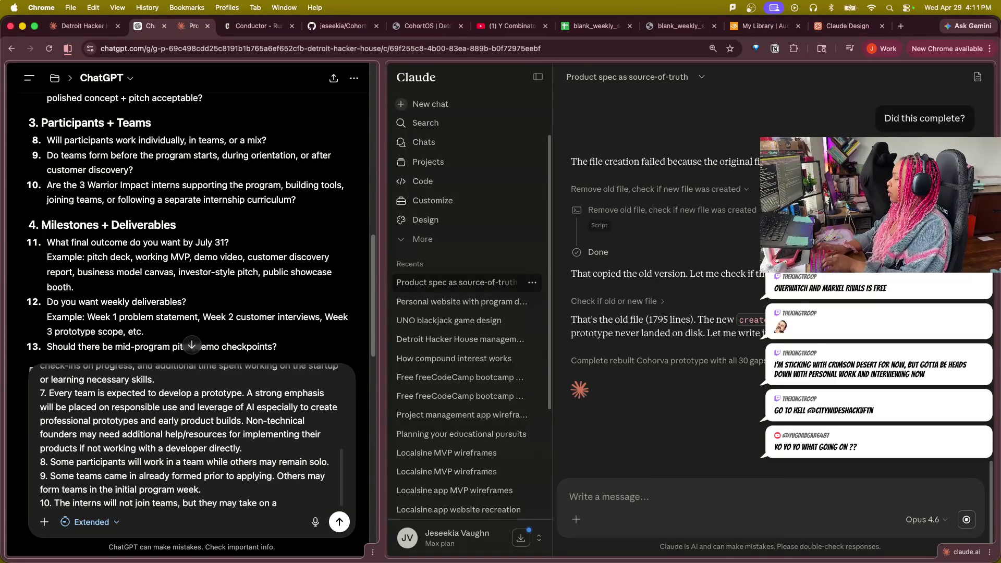
key("BackSpace")
type("build")
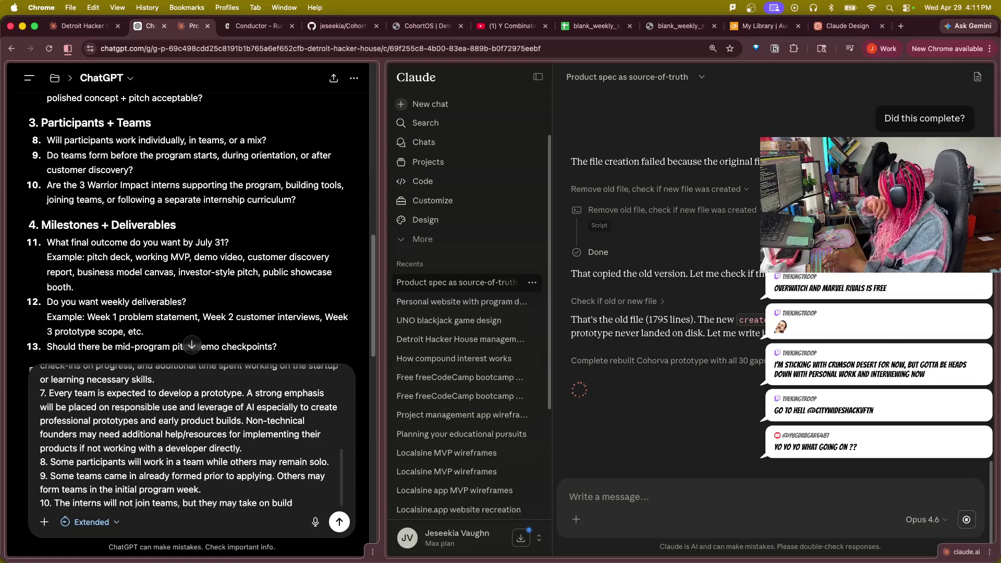
type(" project")
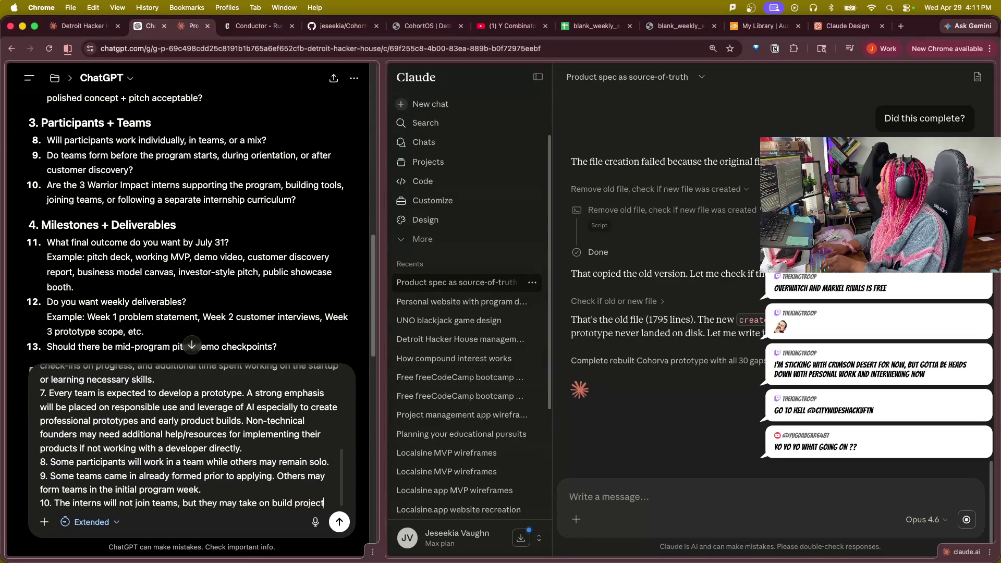
type("s fo")
type("r teams")
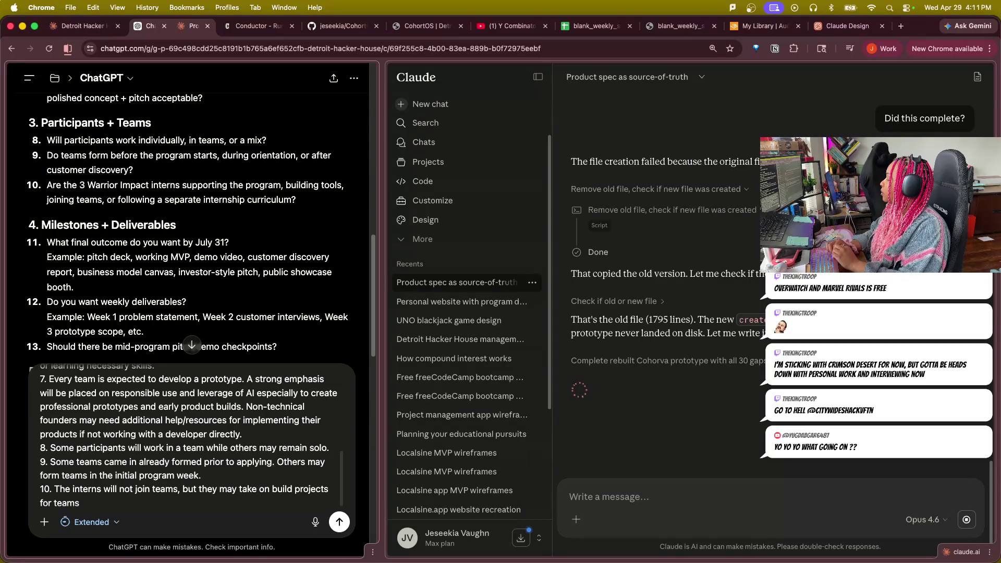
type("part of their ")
type("ass")
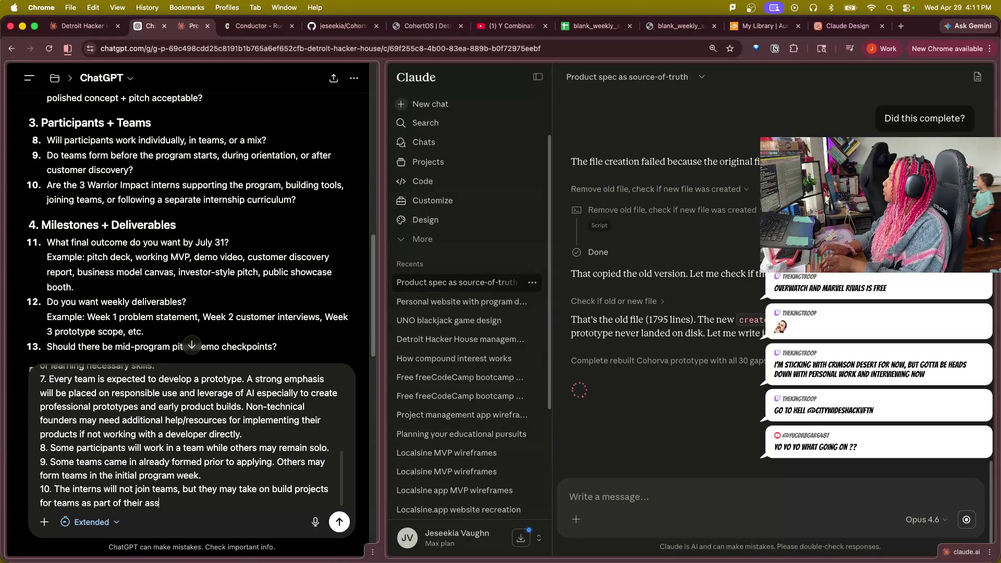
type("igned work. ")
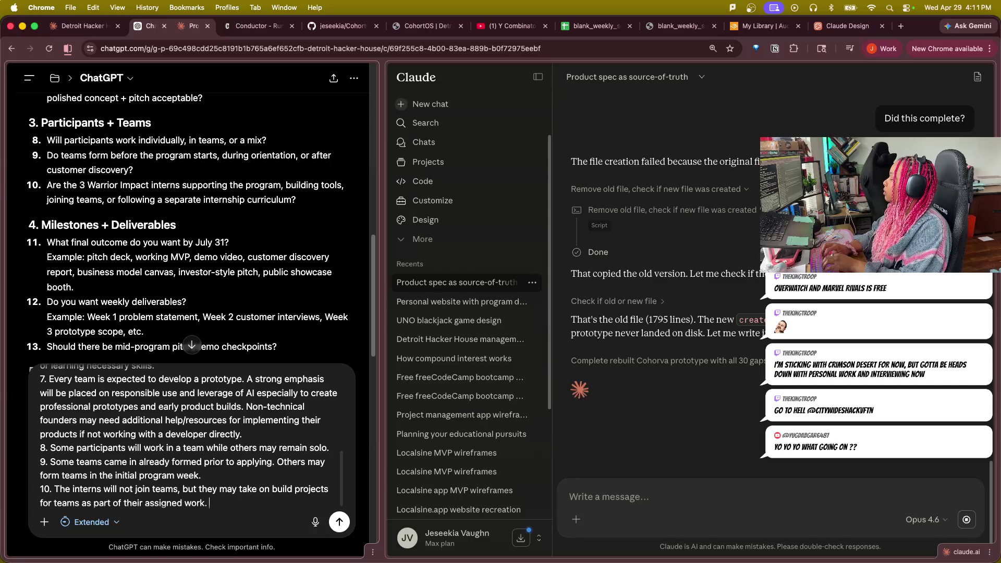
type("Some of therfe")
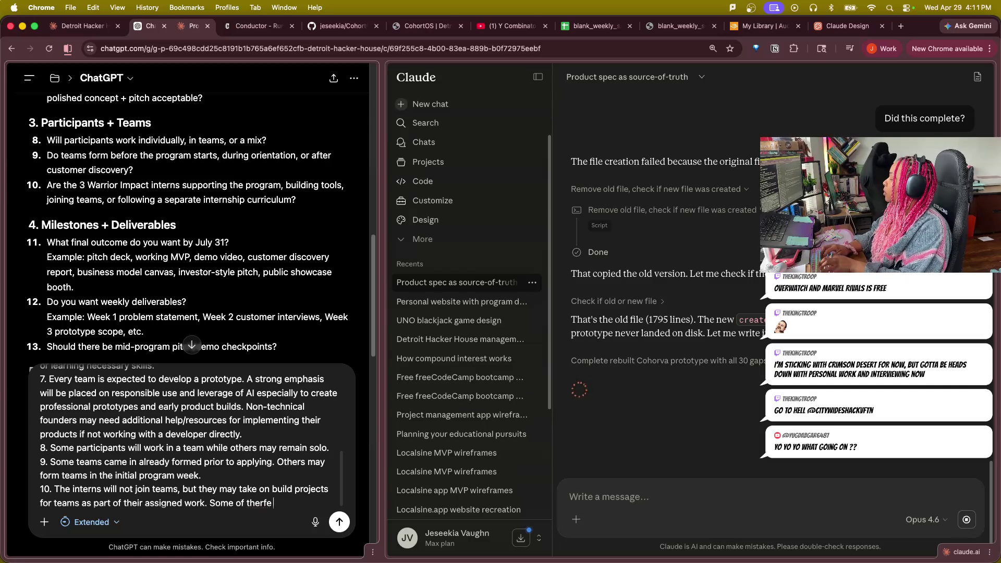
key("BackSpace")
key("BackSpace")
key("BackSpace")
type("ir")
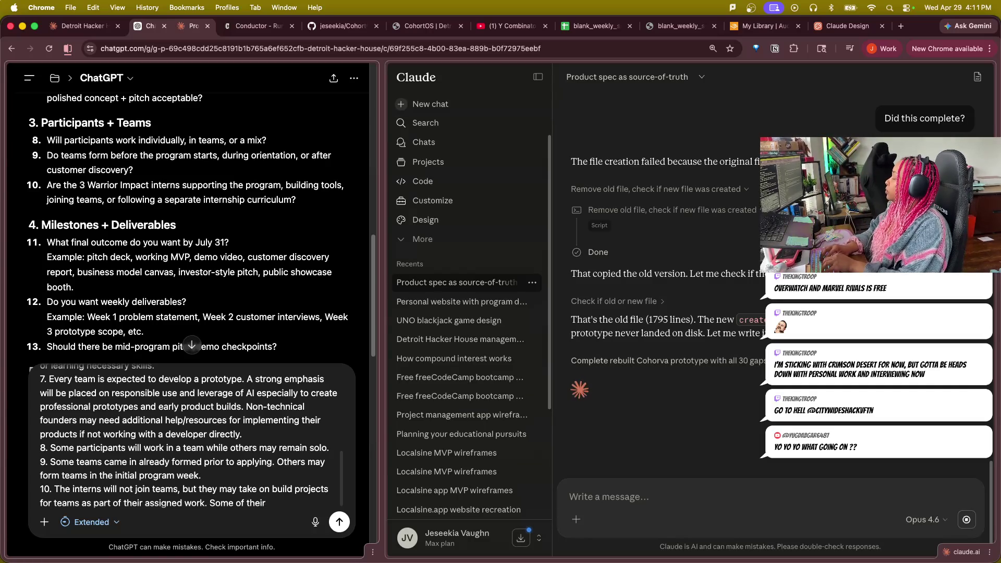
key("BackSpace")
key("BackSpace")
key("BackSpace")
type("culum may")
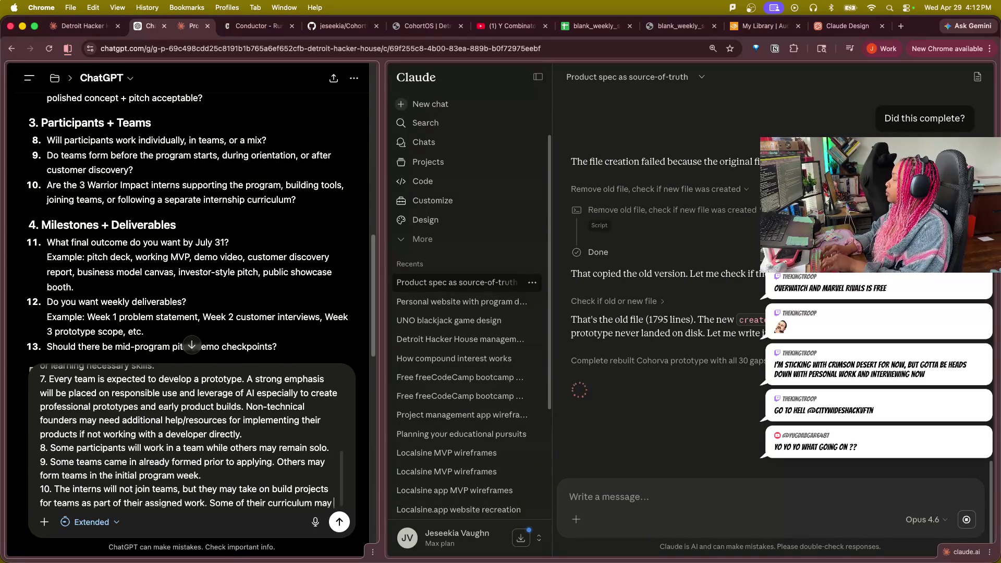
type(" be separate, but as of")
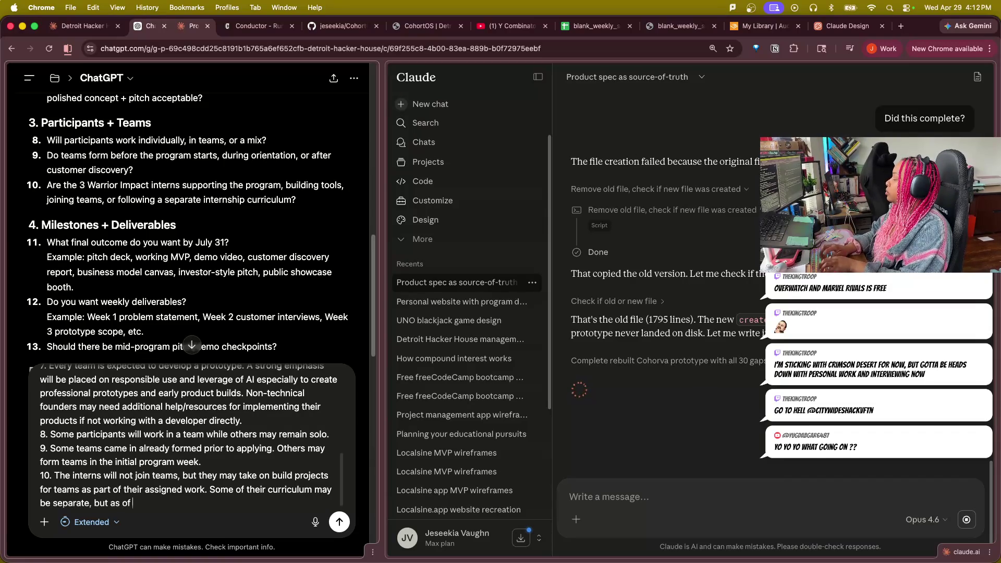
key("BackSpace")
key("BackSpace")
key("BackSpace")
type(".")
key("shift+Return")
type("11.")
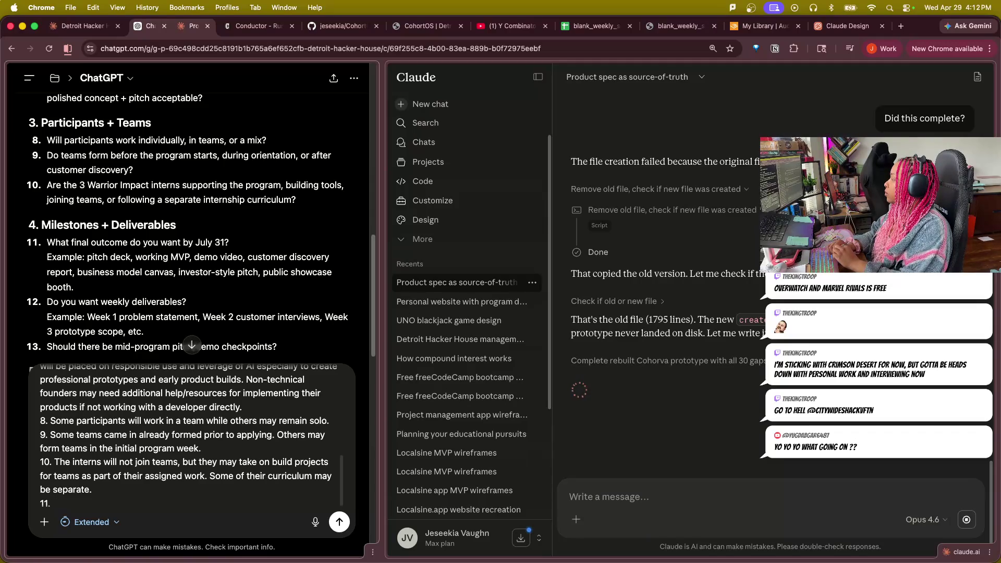
type("uly 31 is ")
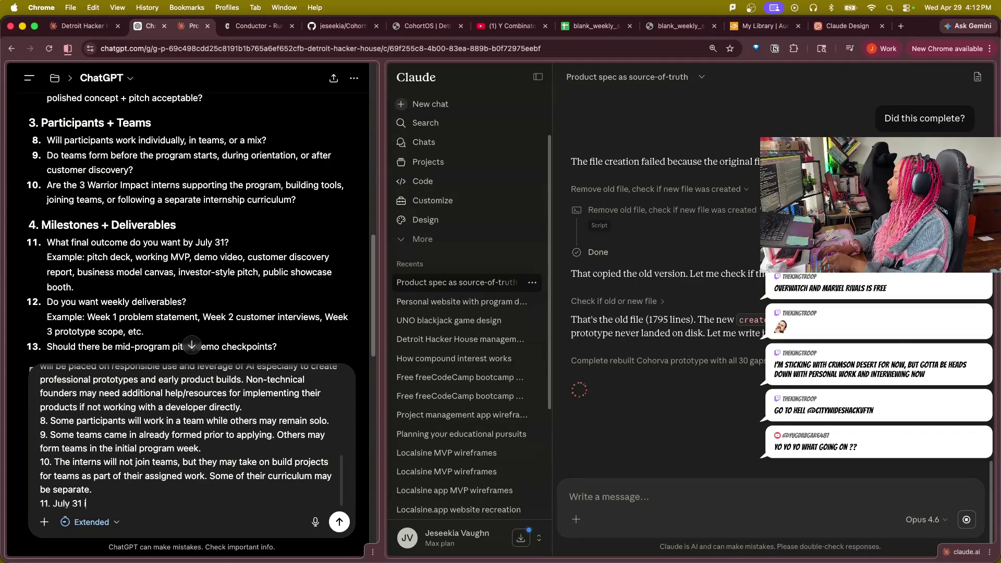
type("going to")
Describe the July 31 Program Showcase with onstage demos/pitches and team tables, then begin item 12.
key("BackSpace")
type("be tghe")
key("BackSpace")
key("BackSpace")
type("he ")
type("Prog")
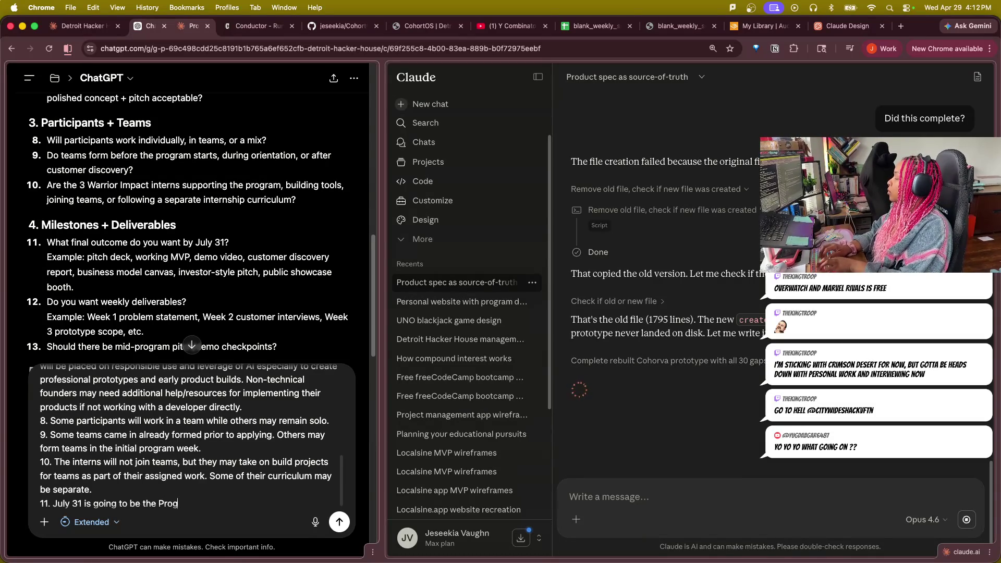
type(" Showcase")
type("all  participants will")
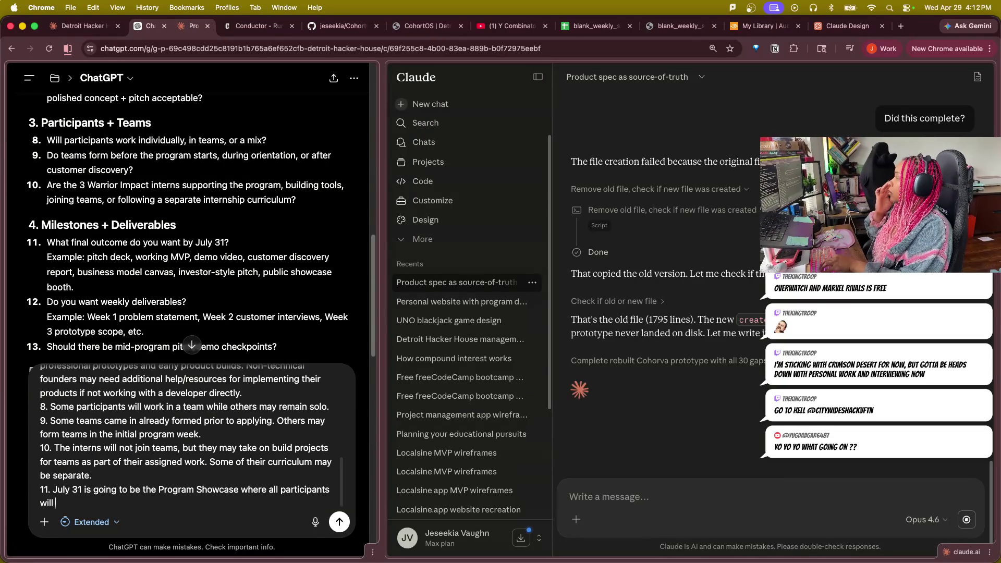
type(" do a demo/oit")
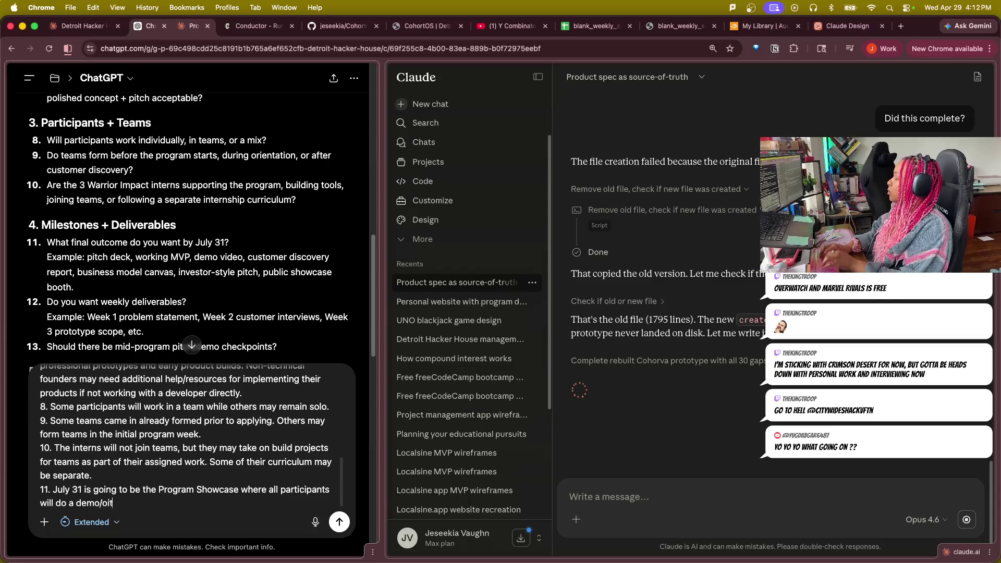
key("BackSpace")
key("BackSpace")
key("BackSpace")
type("pitch onstage then")
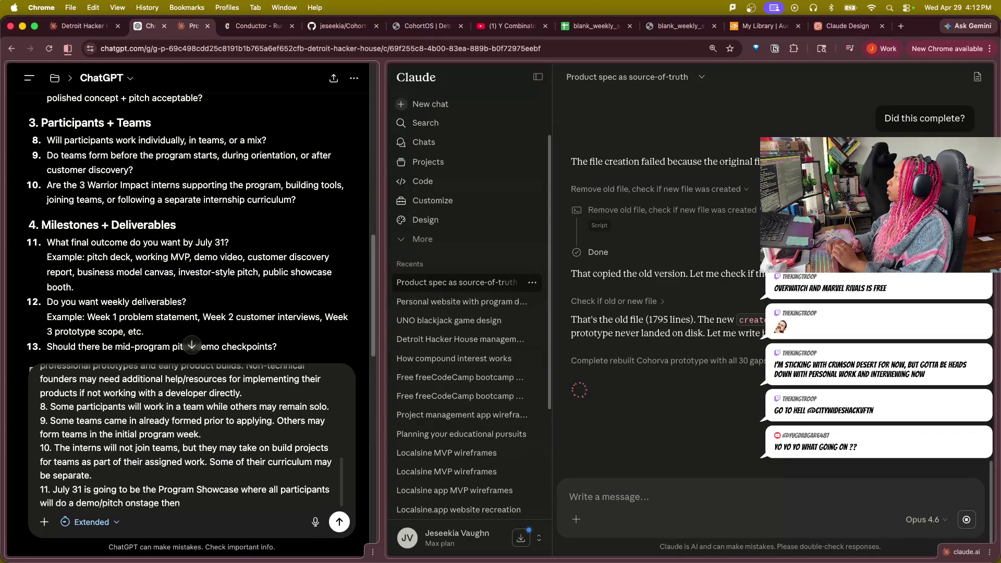
type(" host")
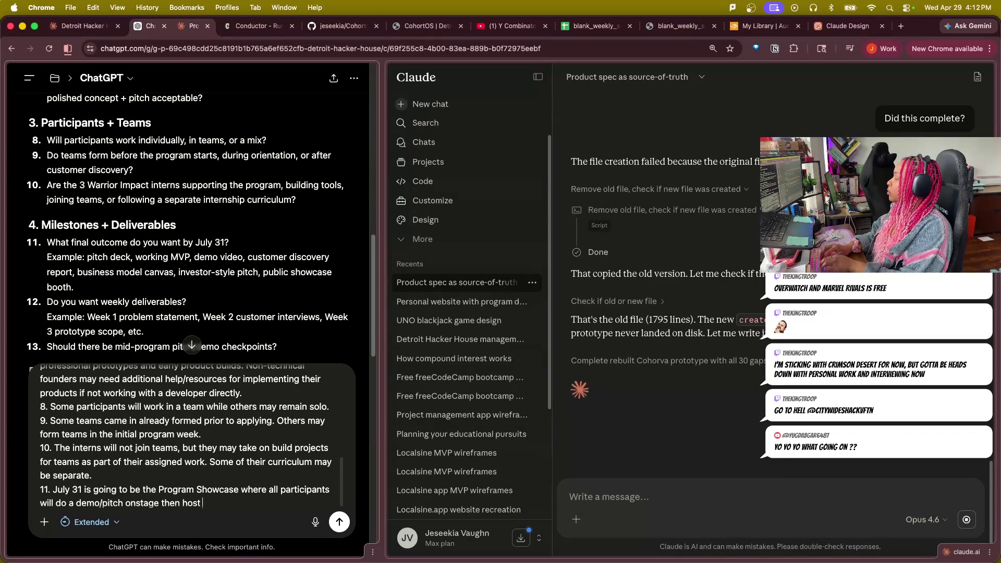
type(" a table where attendees can meet")
type("al")
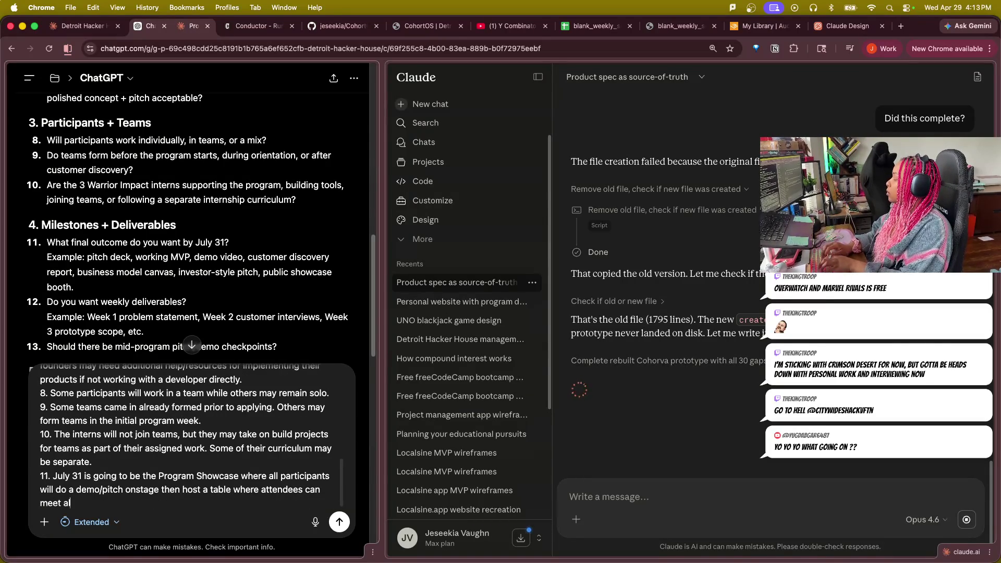
type("l individual teams and get a closer look at their pr")
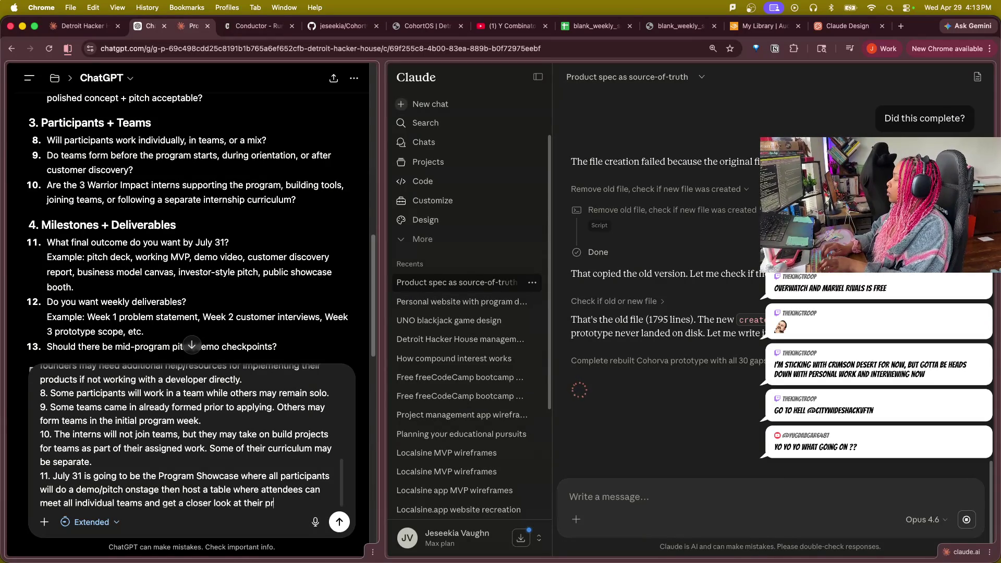
type("oduct")
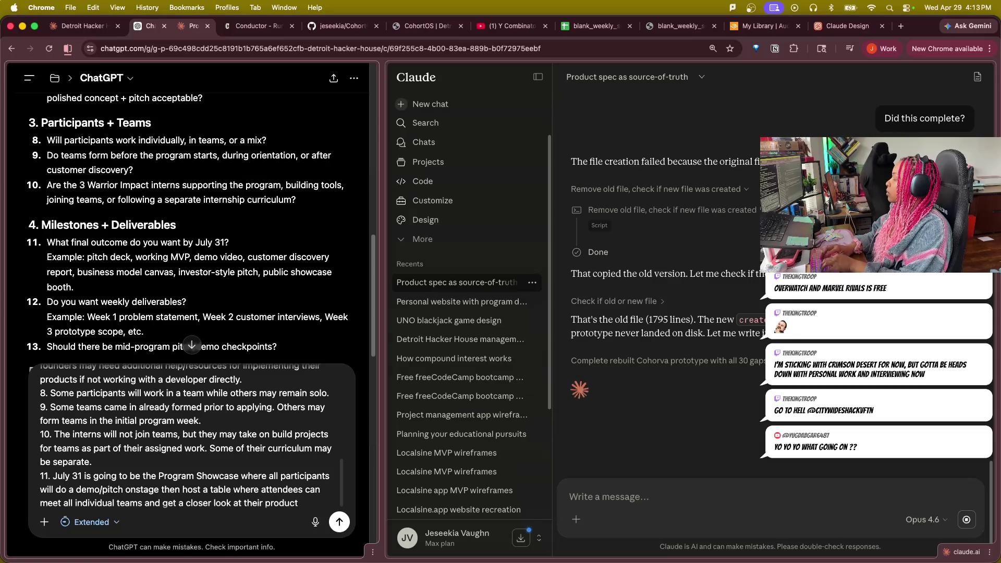
type(" demos")
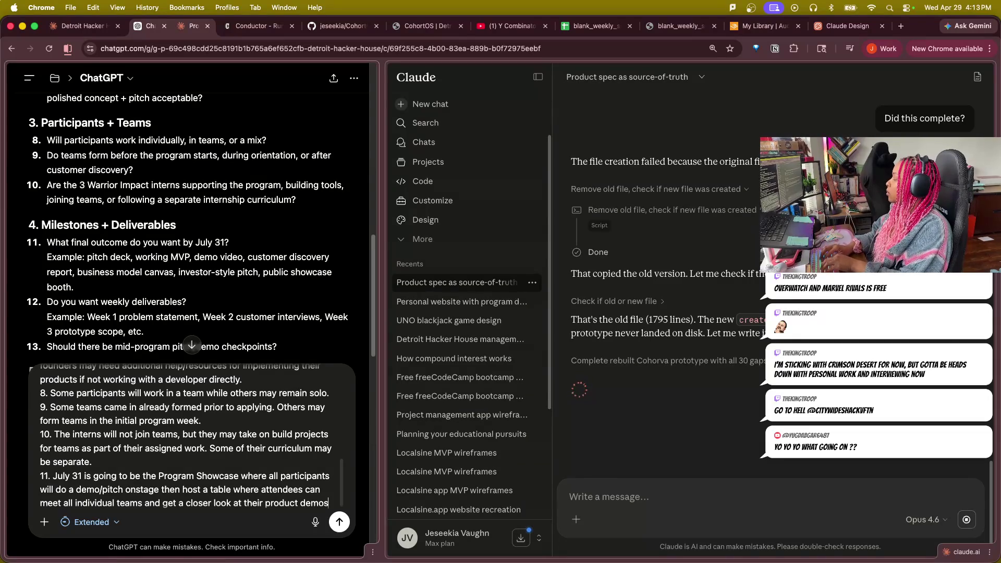
key("shift+Return")
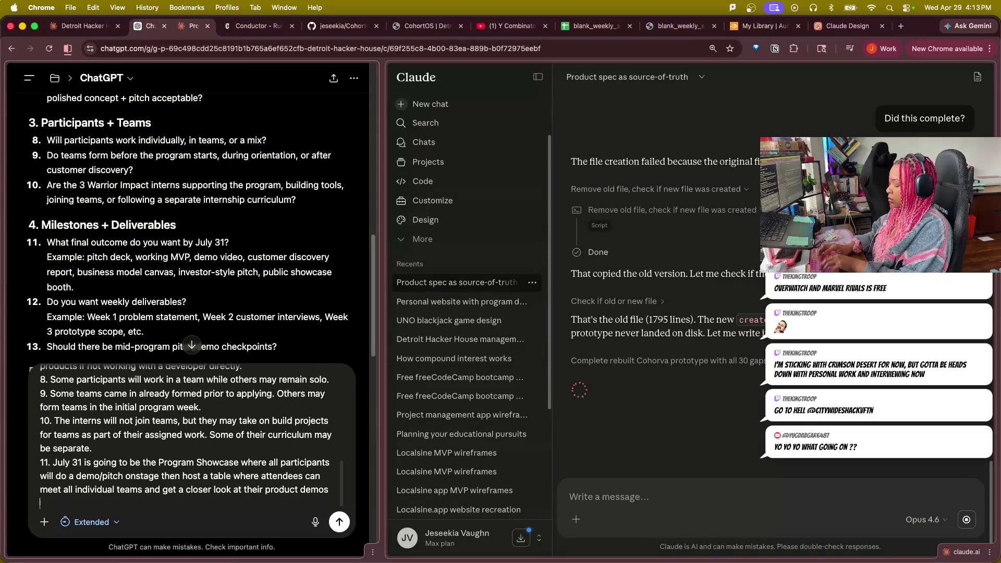
type("12.")
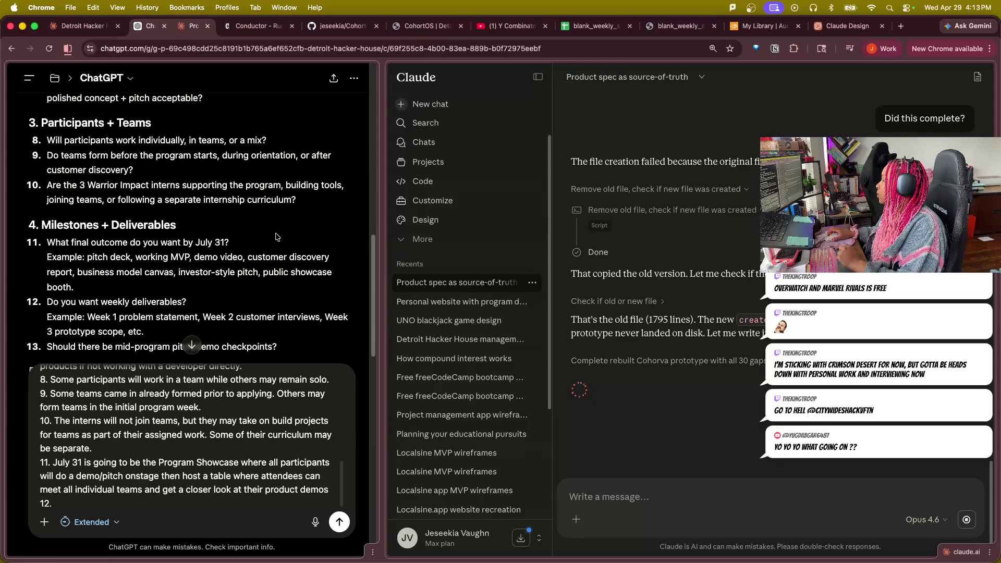
scroll(279, 234, "down", 2)
scroll(281, 237, "down", 1)
scroll(281, 237, "down", 1)
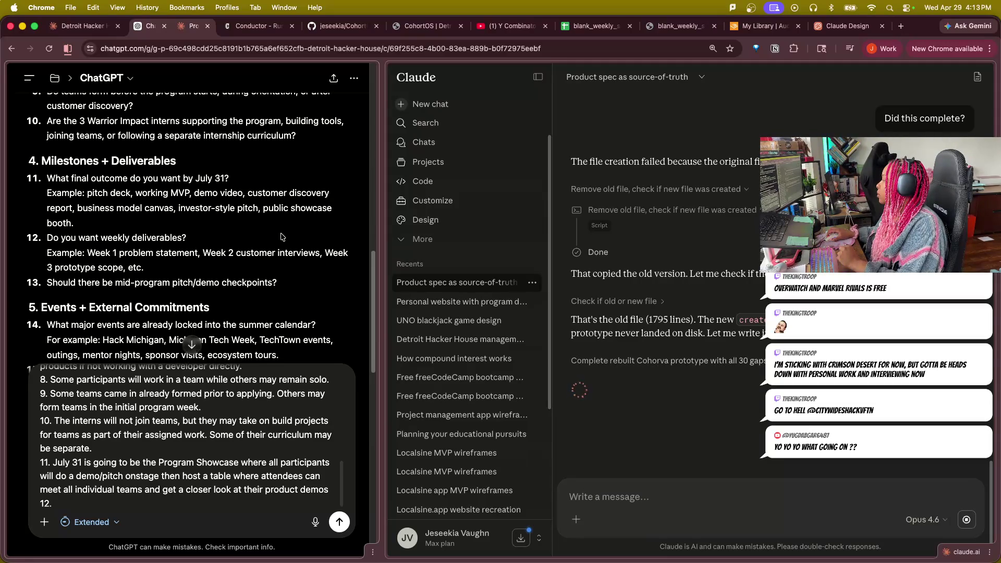
scroll(275, 241, "down", 2)
type(" We will have weekly")
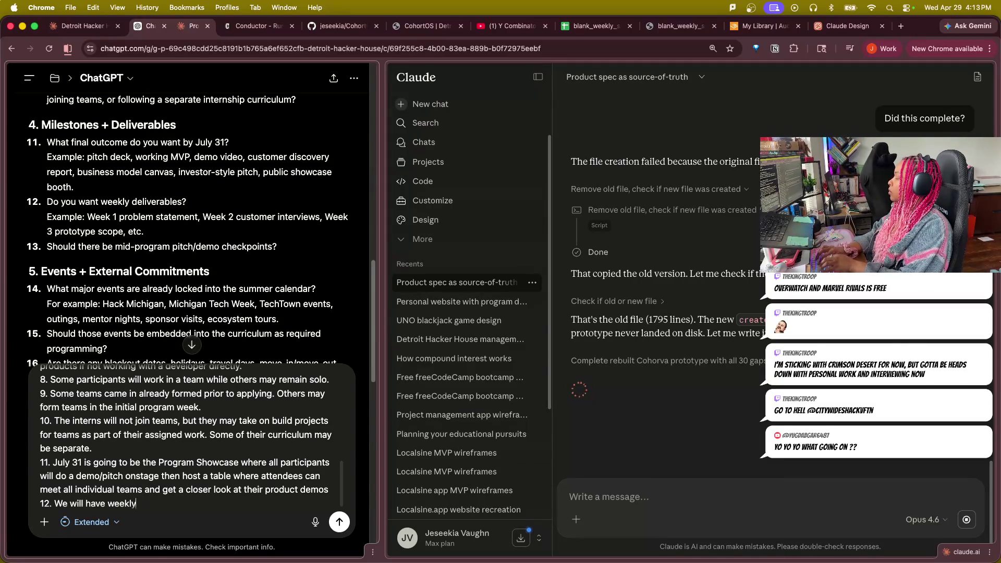
type(" delivera")
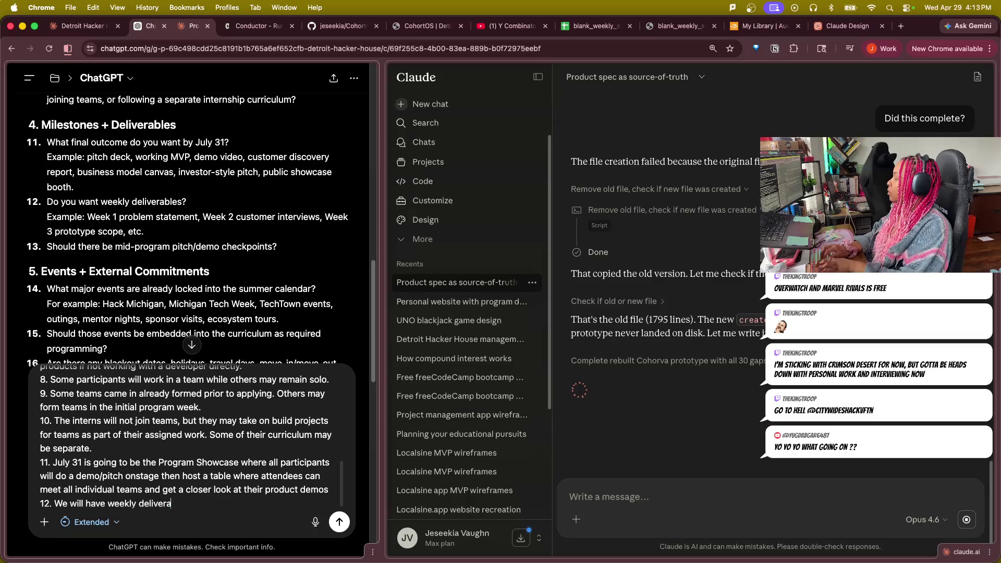
type("bles")
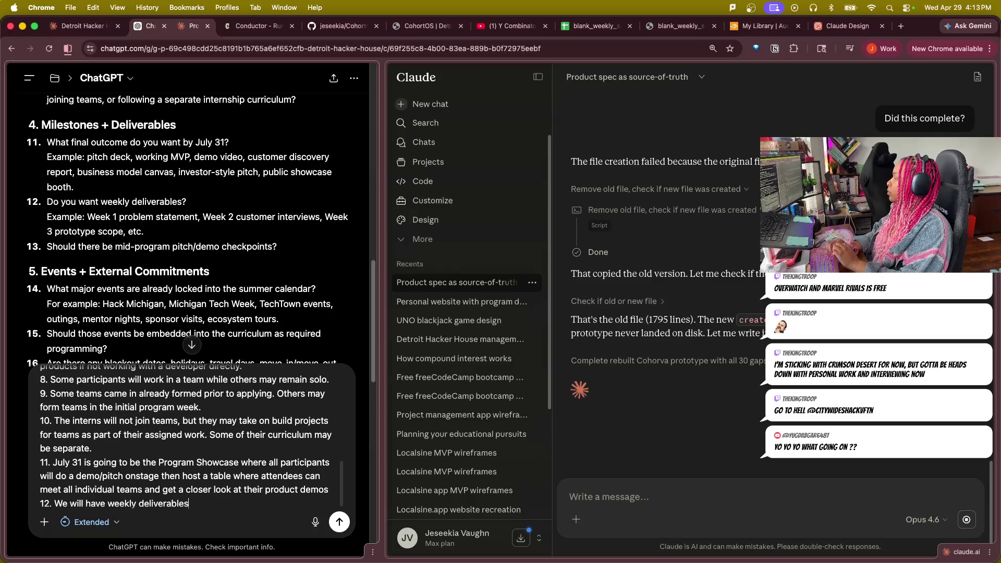
type(", mainly i")
type(" the form of ")
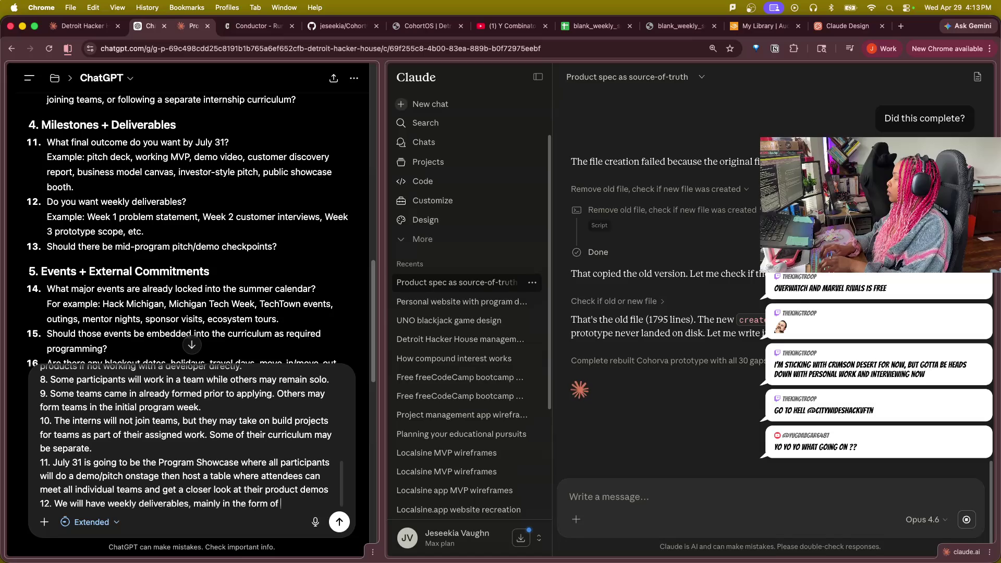
type("a report out")
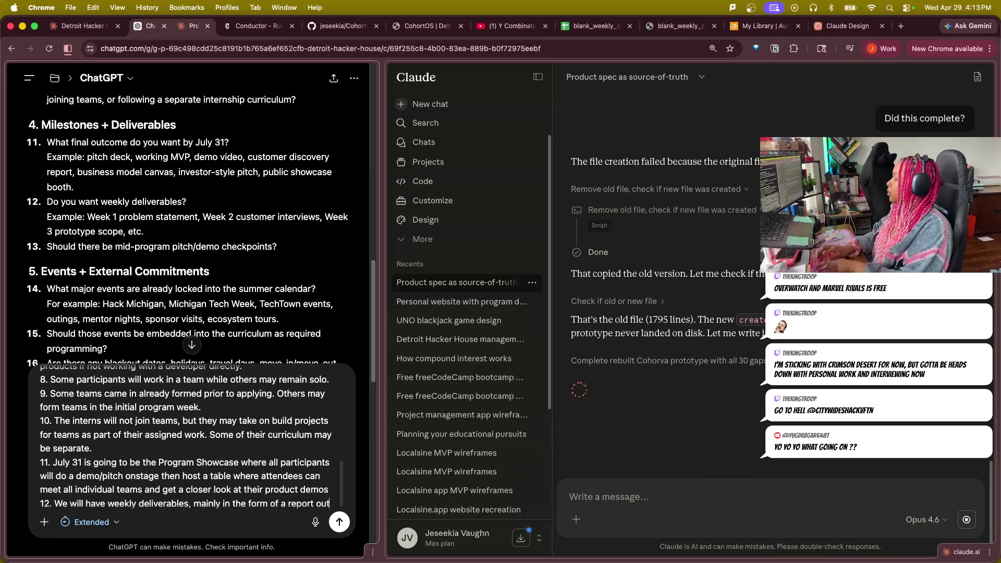
type(" of what was completed")
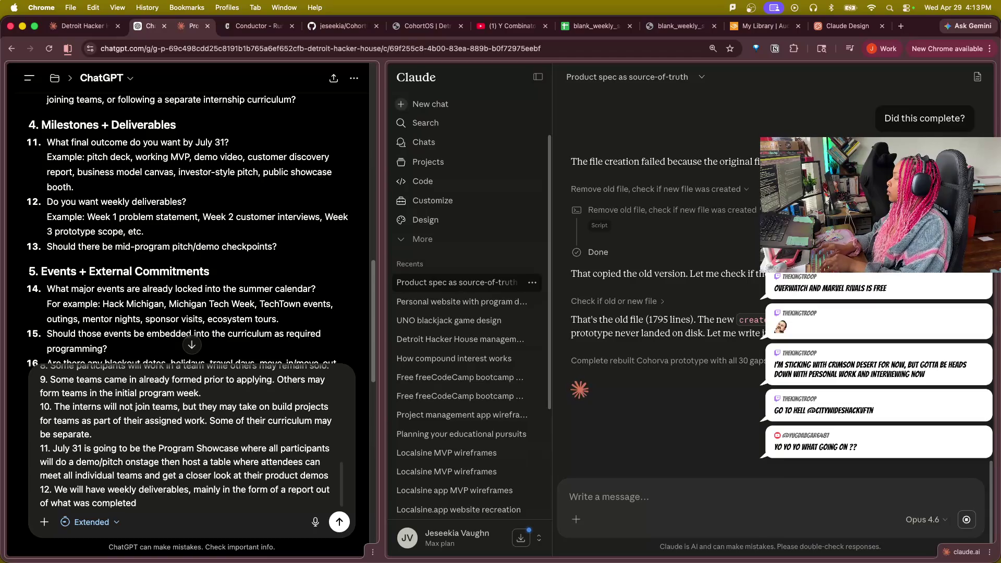
Write that there will be weekly deliverables as well as a weekly report, then begin item 13.
key("BackSpace")
key("BackSpace")
key("BackSpace")
key("BackSpace")
key("BackSpace")
key("BackSpace")
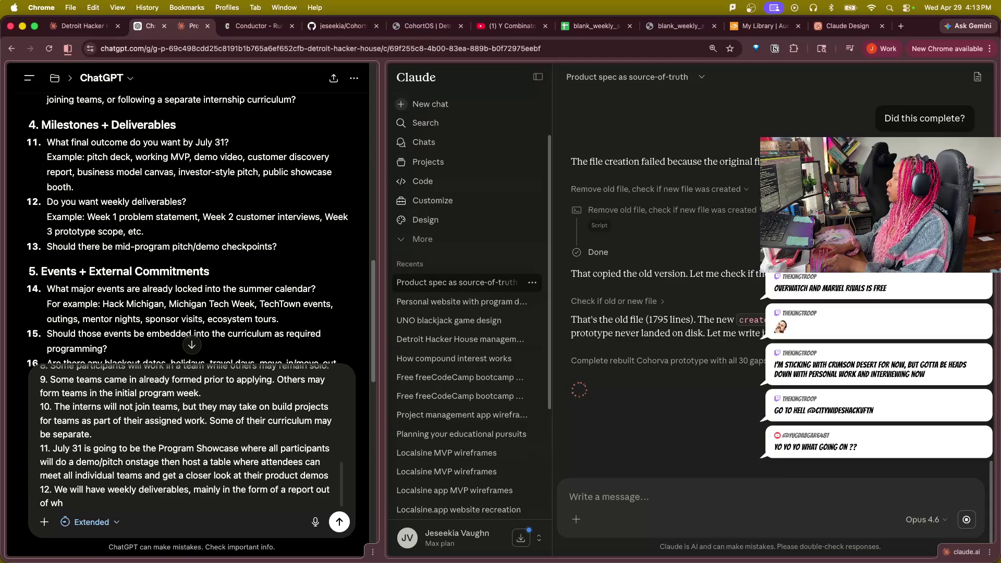
key("BackSpace")
key("BackSpace")
key("BackSpace")
key("BackSpace")
key("BackSpace")
key("BackSpace")
key("BackSpace")
key("BackSpace")
key("BackSpace")
key("BackSpace")
key("BackSpace")
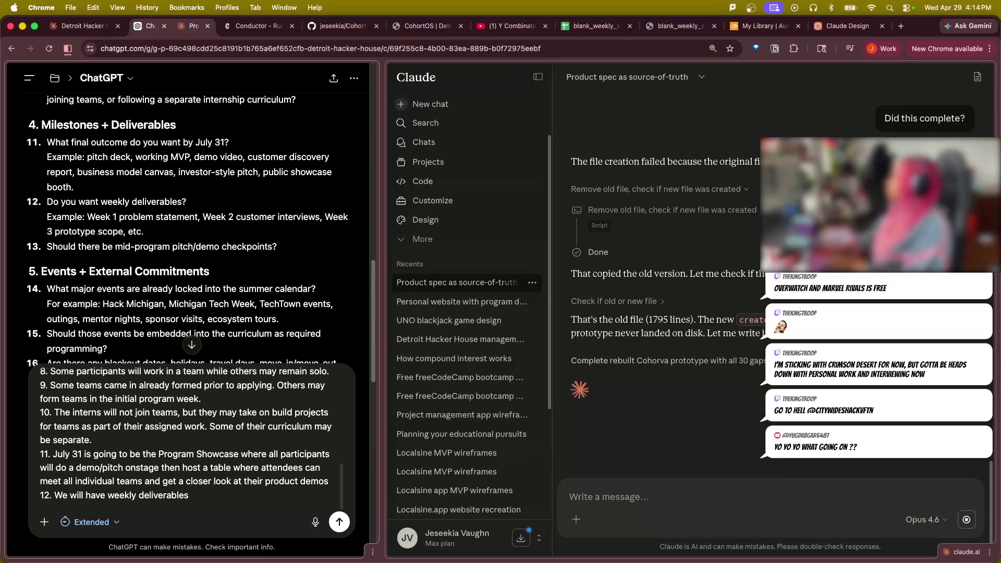
type(" as well as a")
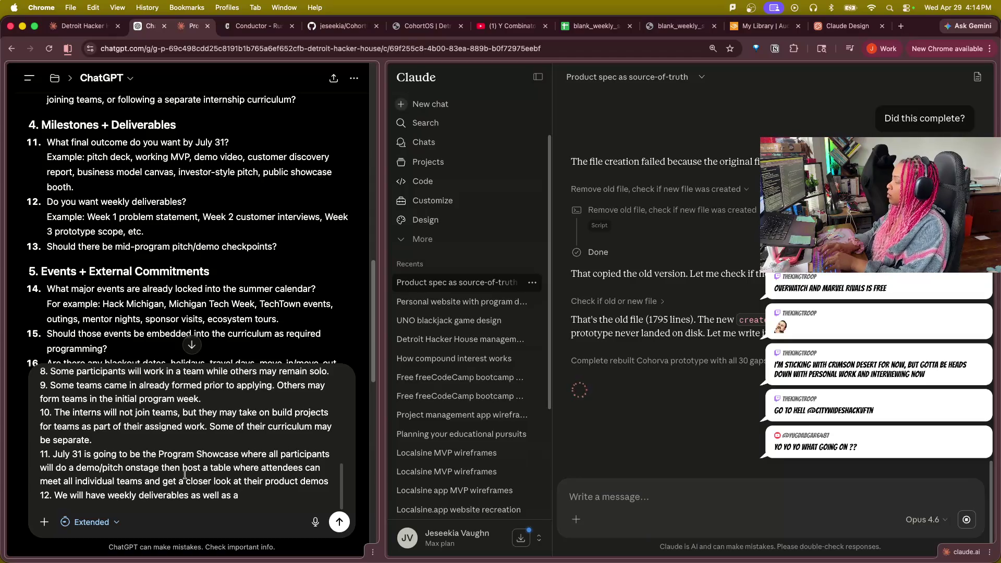
type(" weekly ")
type("repor")
type("on")
key("BackSpace")
key("BackSpace")
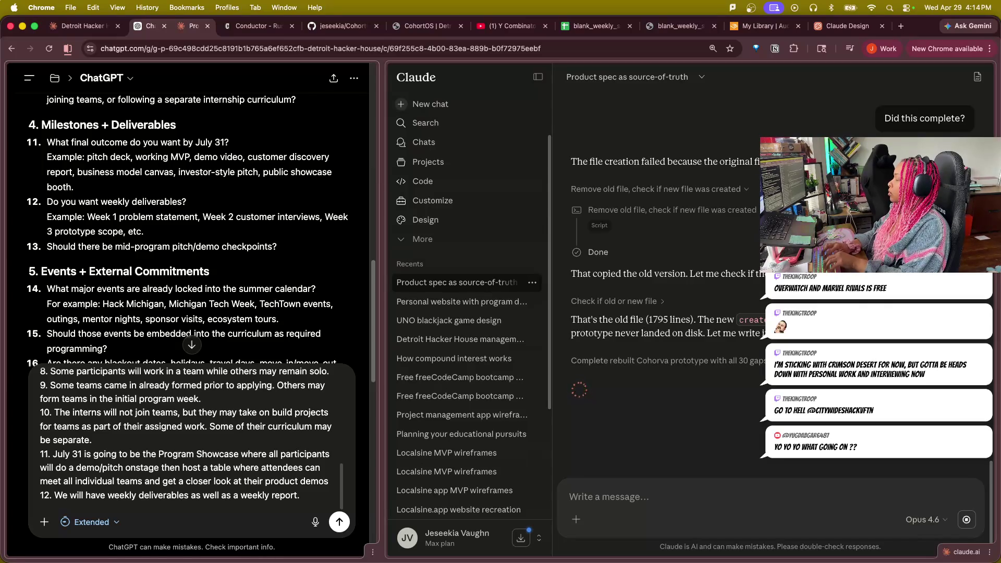
key("shift+Return")
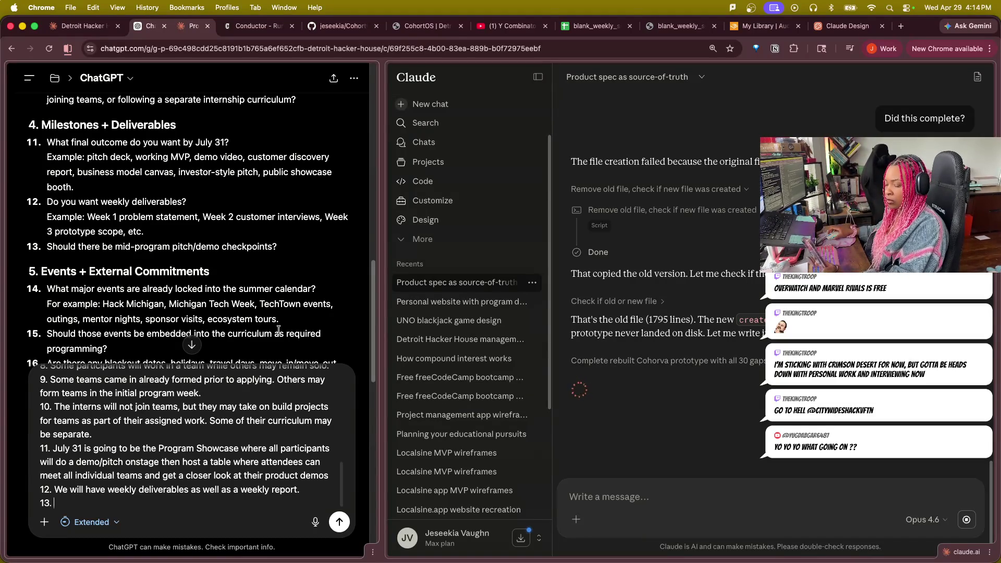
type("13.")
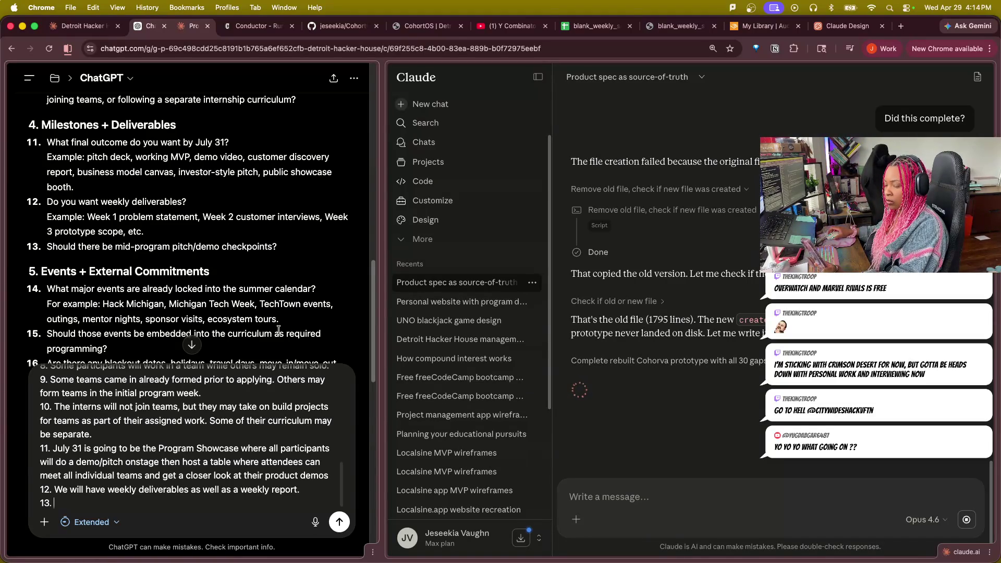
type("A mid-[p")
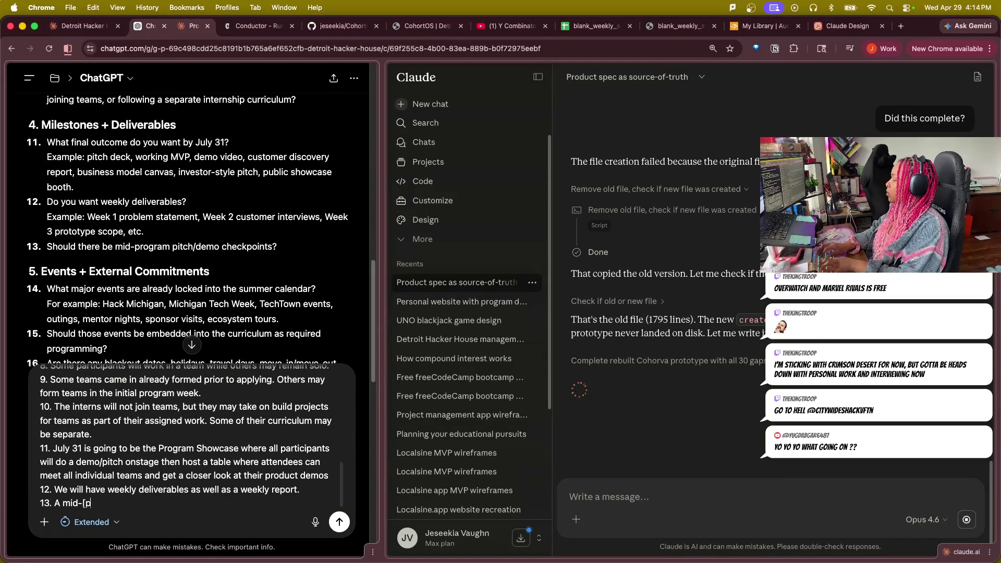
key("BackSpace")
key("BackSpace")
type("program p")
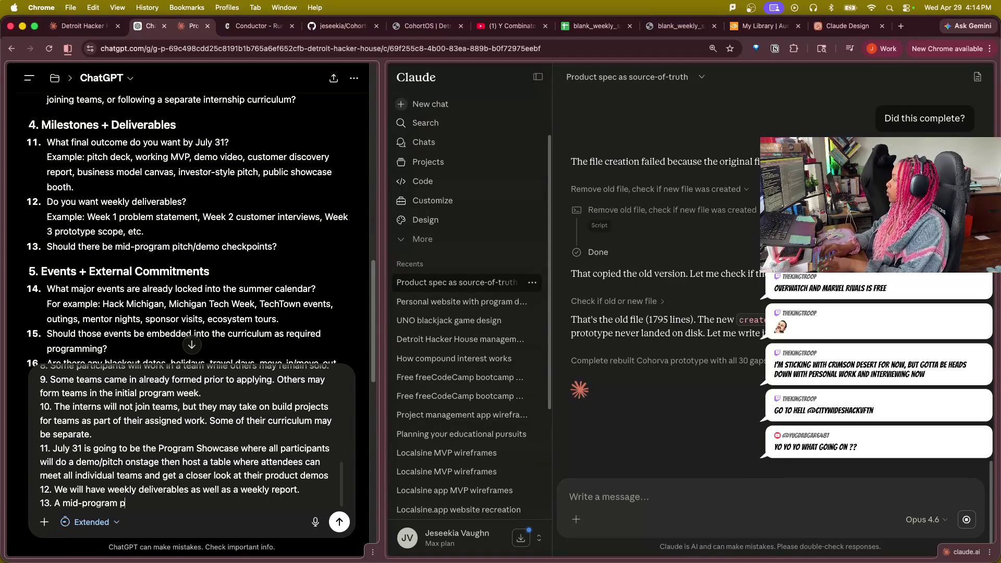
type("l")
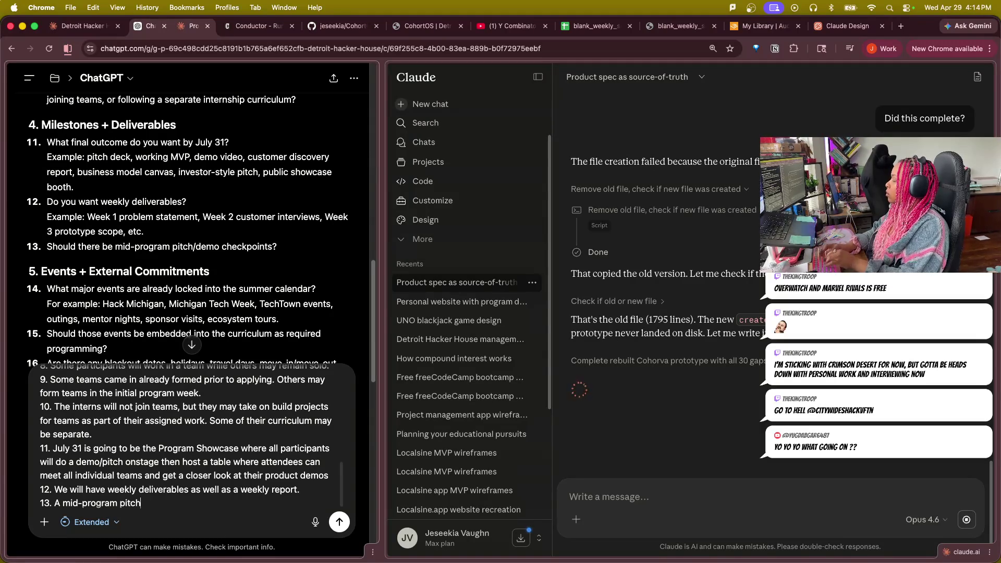
type(" demo cho")
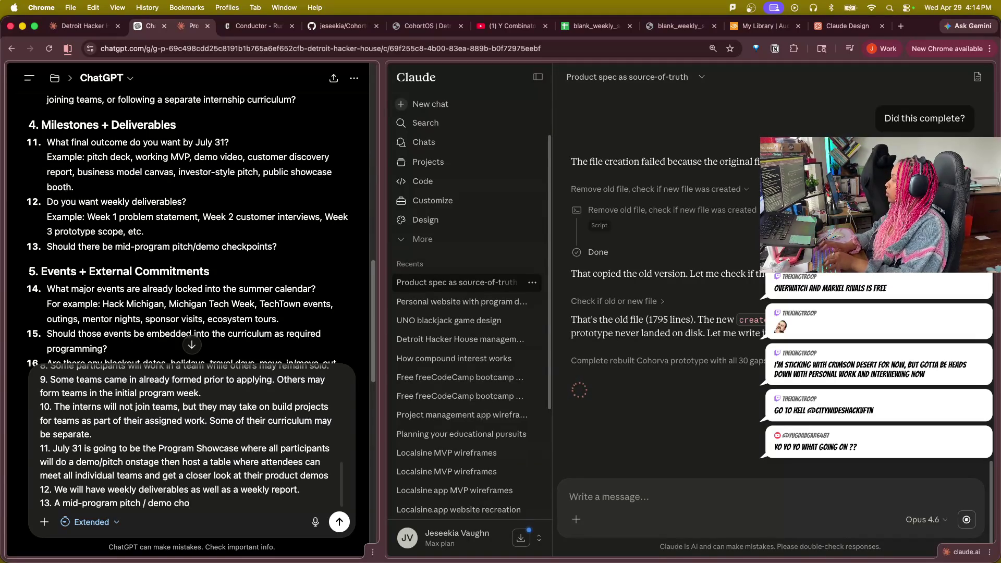
Welcome a mid-program demo checkpoint in item 13 and start item 14 with Hack MI dates on their own line.
key("BackSpace")
key("BackSpace")
key("BackSpace")
type("ckpoint would be good.")
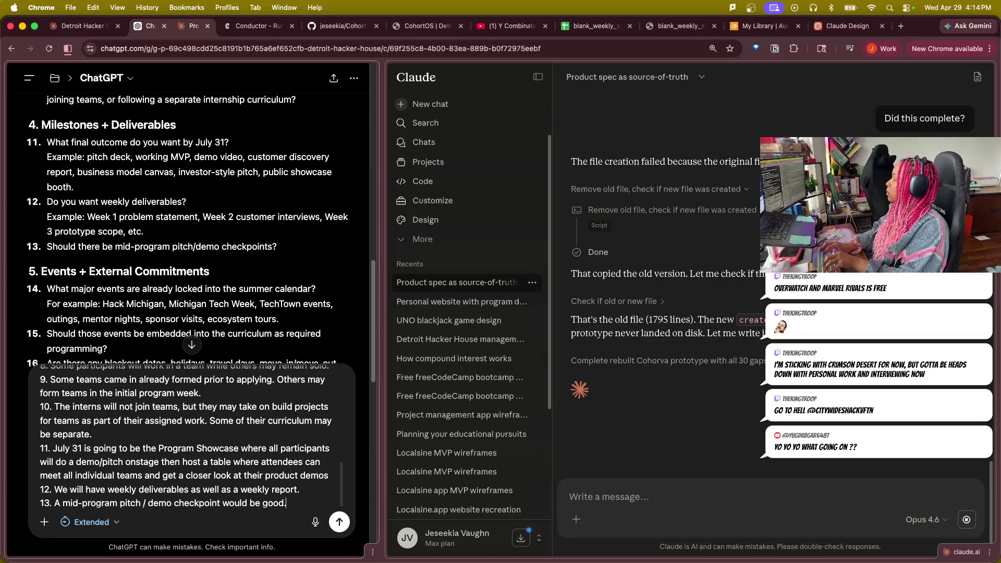
key("shift+Return")
type("14.")
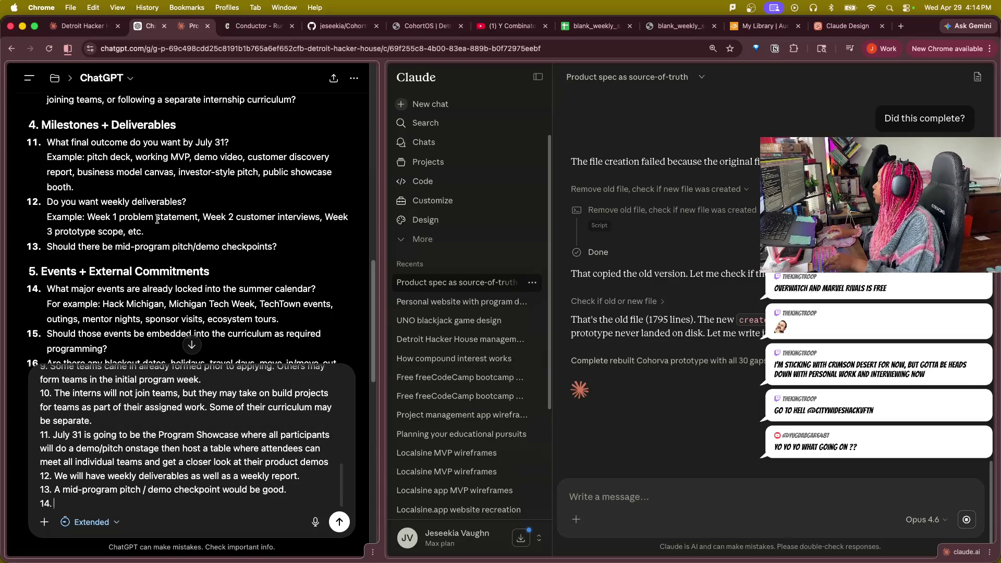
scroll(220, 305, "down", 2)
scroll(220, 296, "down", 1)
scroll(220, 296, "down", 1)
scroll(267, 292, "down", 1)
type("ha")
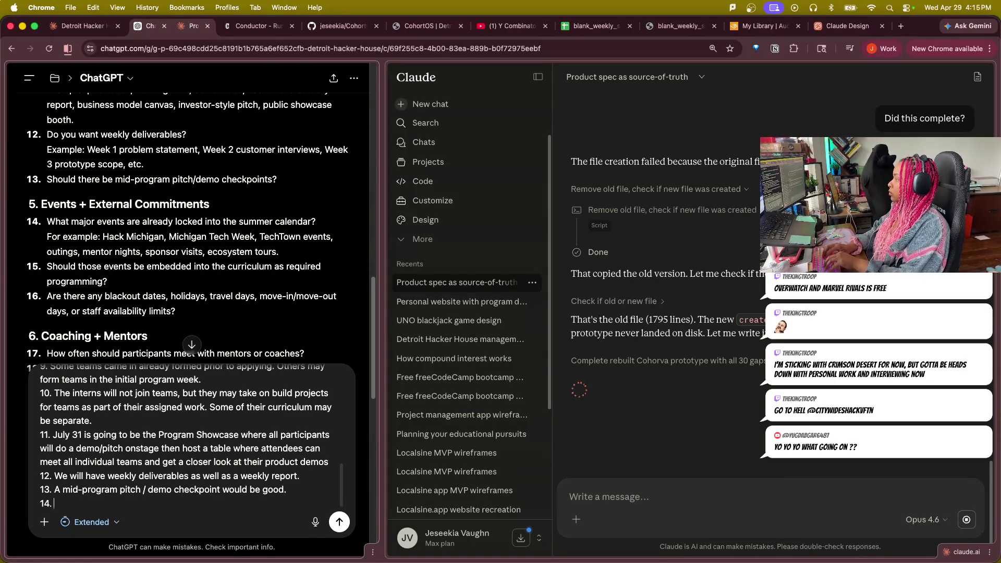
type(" Move")
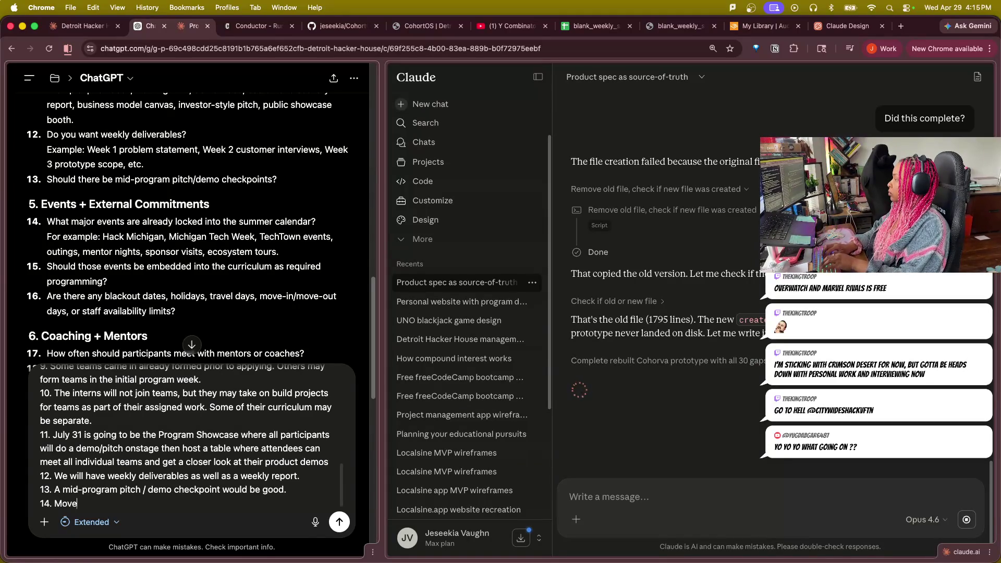
key("BackSpace")
key("BackSpace")
key("BackSpace")
key("BackSpace")
type("Hack")
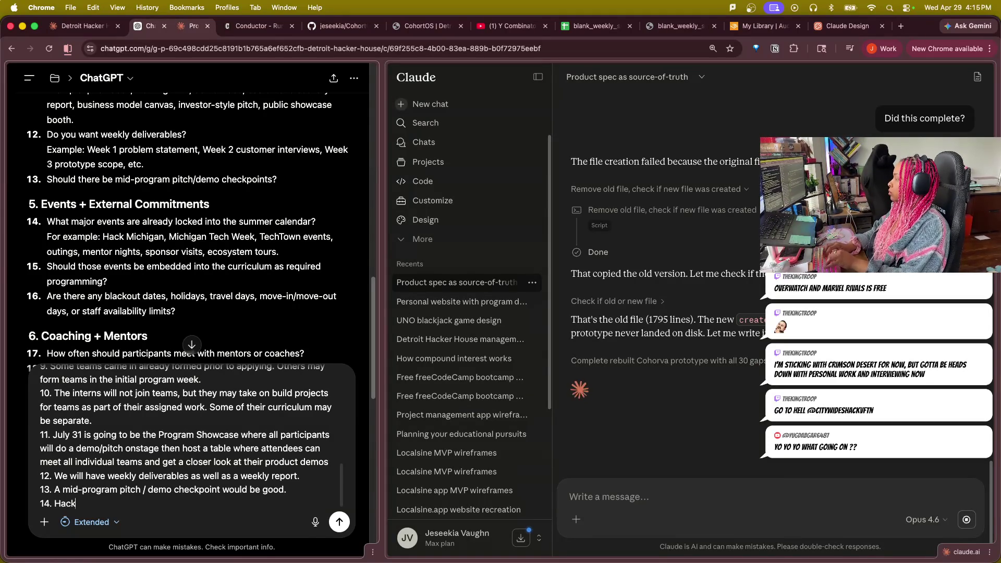
type(" MI is")
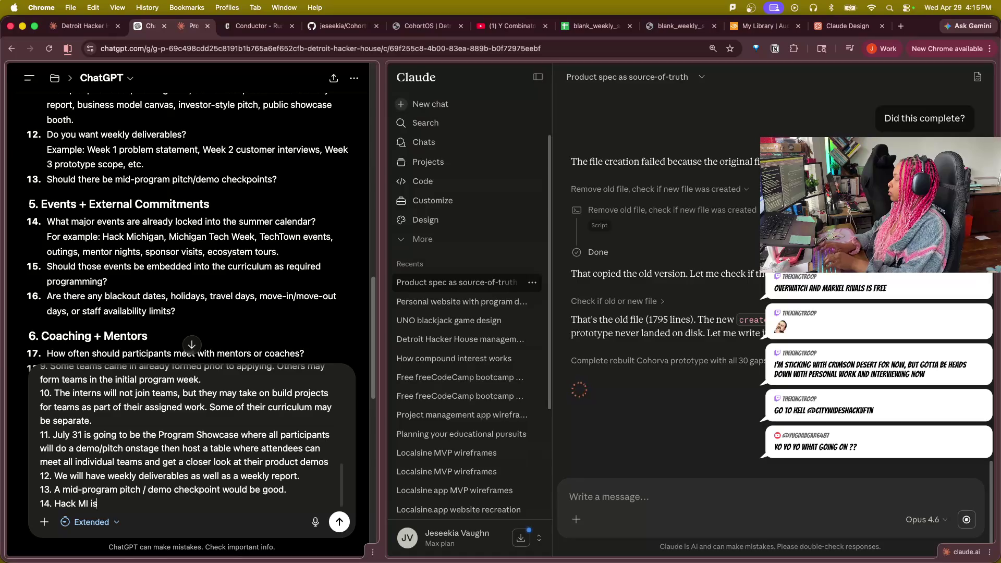
type(" Ma")
type("5-17")
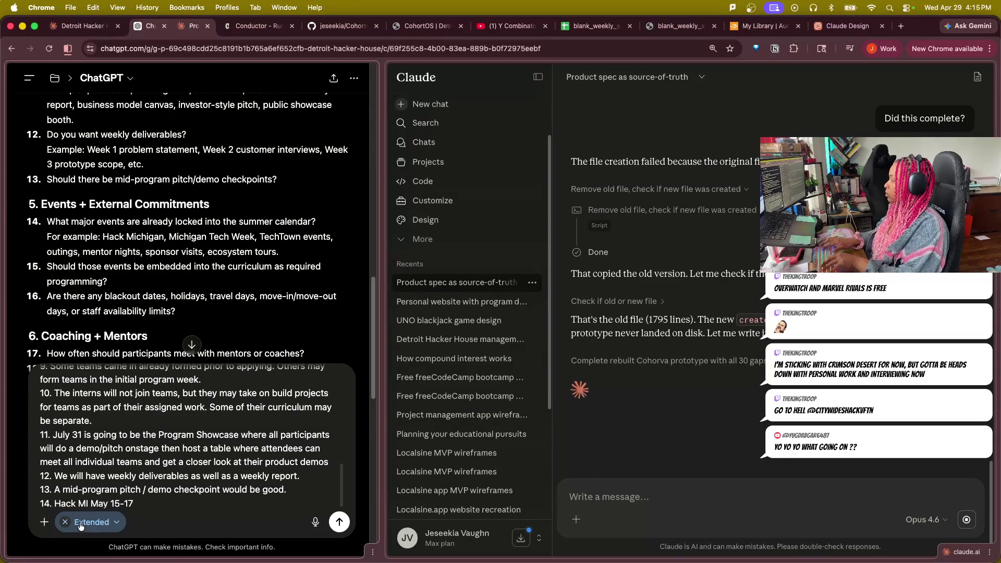
key("shift+Return")
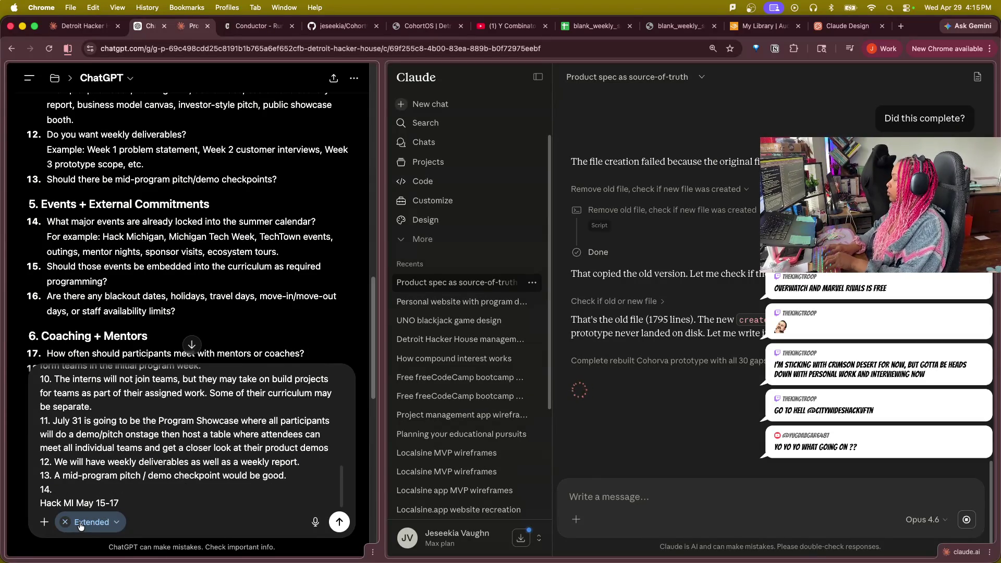
type("DevsCreate313 - ")
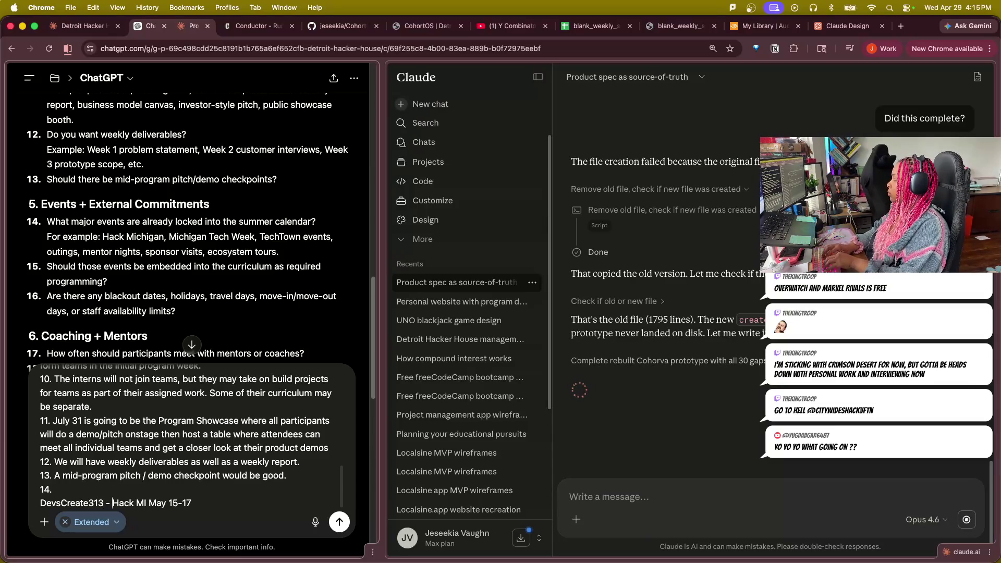
type("From Po")
List DevsCreate313 with DHH Director (me) presenting "From Prompt to PR", keeping Hack MI May 15-17 on its own line.
key("BackSpace")
type("rompt to ")
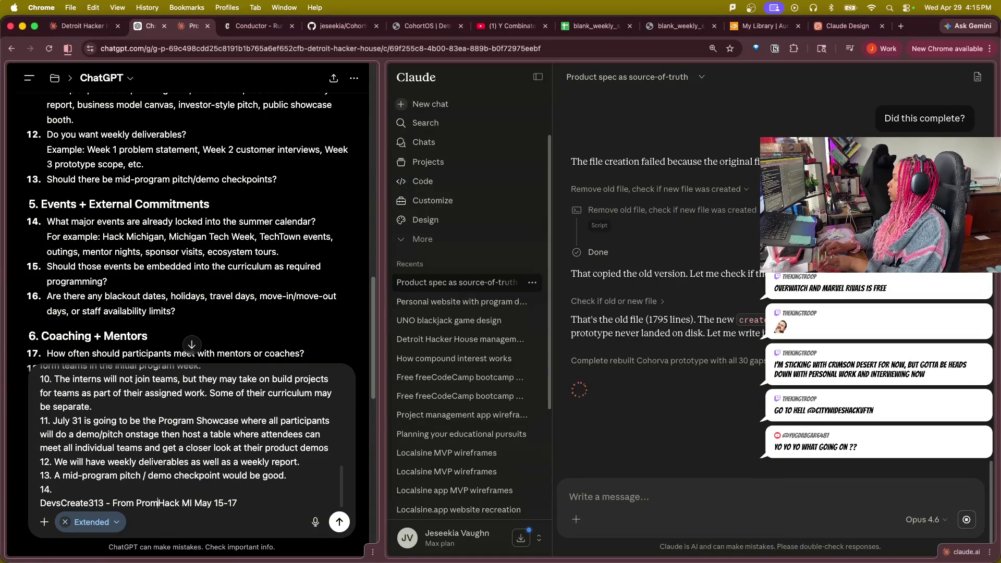
type("PR")
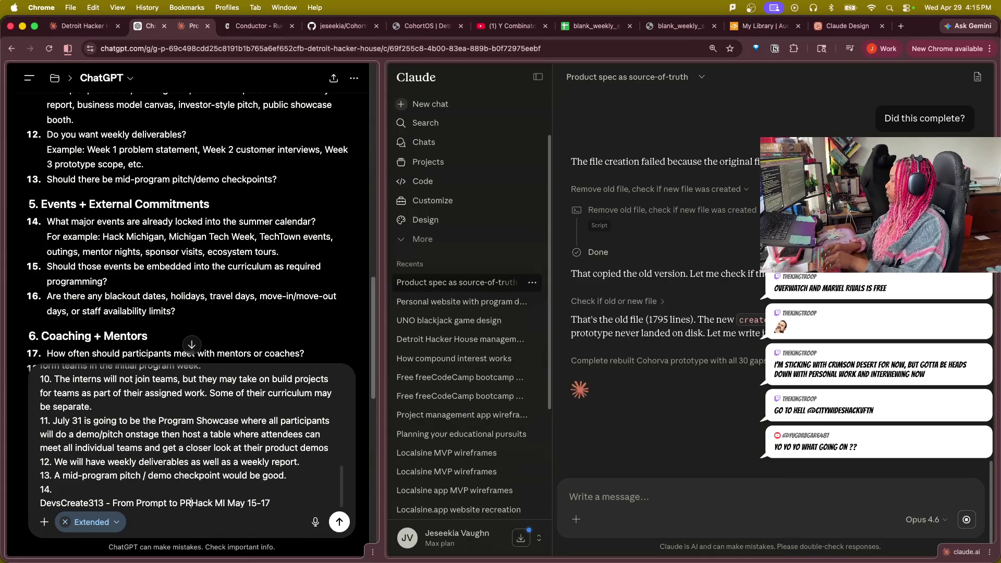
type("\"")
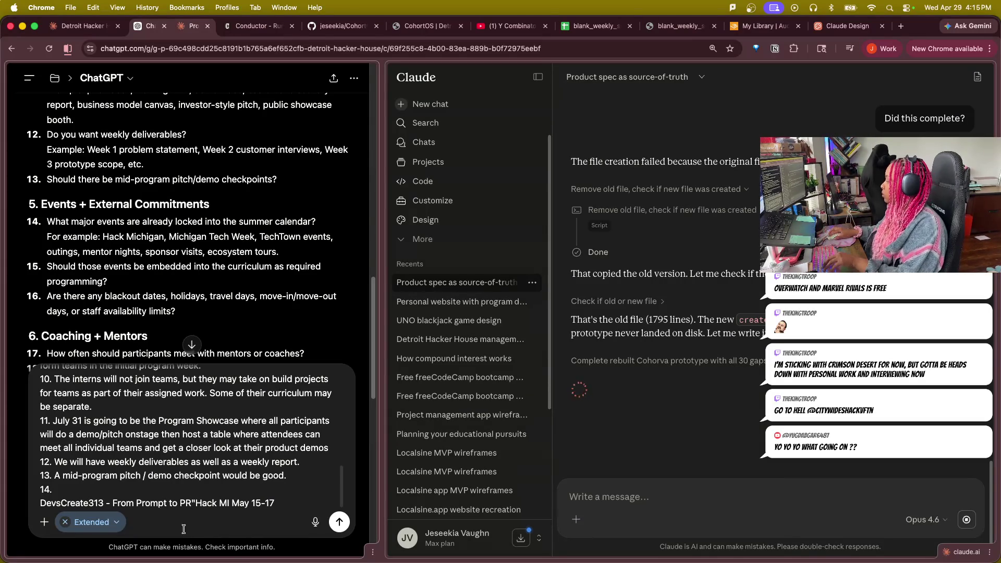
left_click(112, 502)
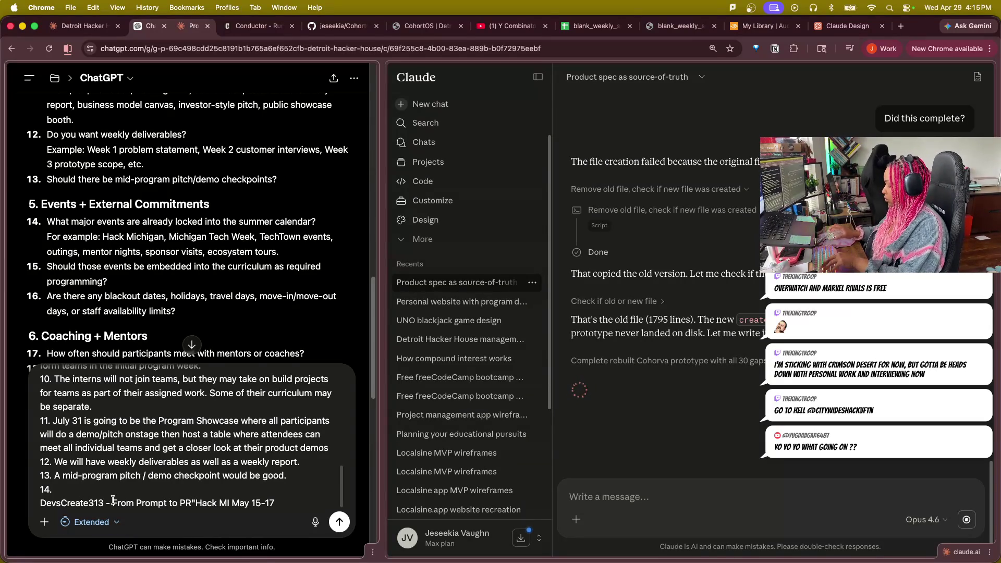
type("\"")
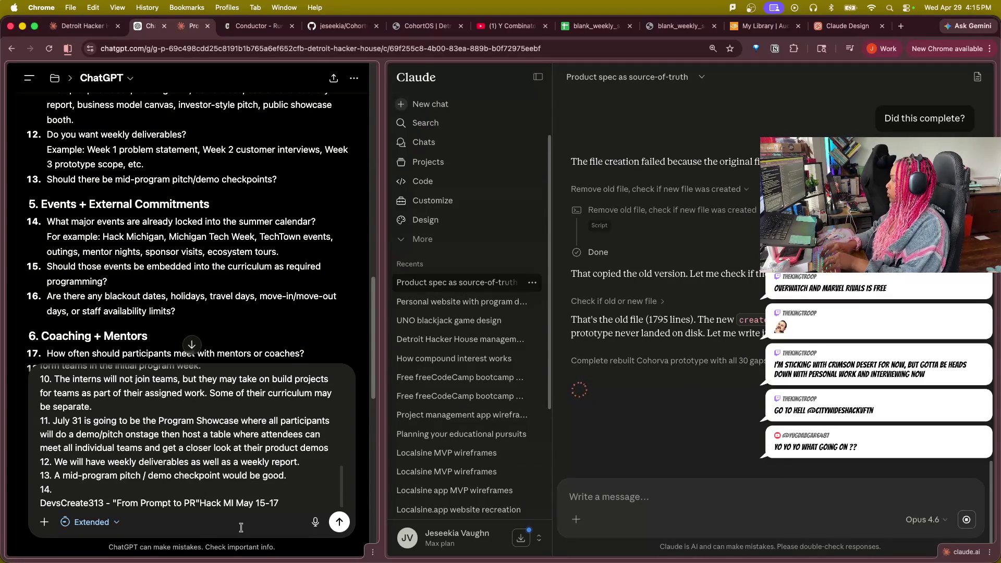
left_click(113, 503)
type("Jesdeekia")
key("BackSpace")
key("BackSpace")
key("BackSpace")
key("BackSpace")
key("BackSpace")
key("BackSpace")
key("BackSpace")
key("BackSpace")
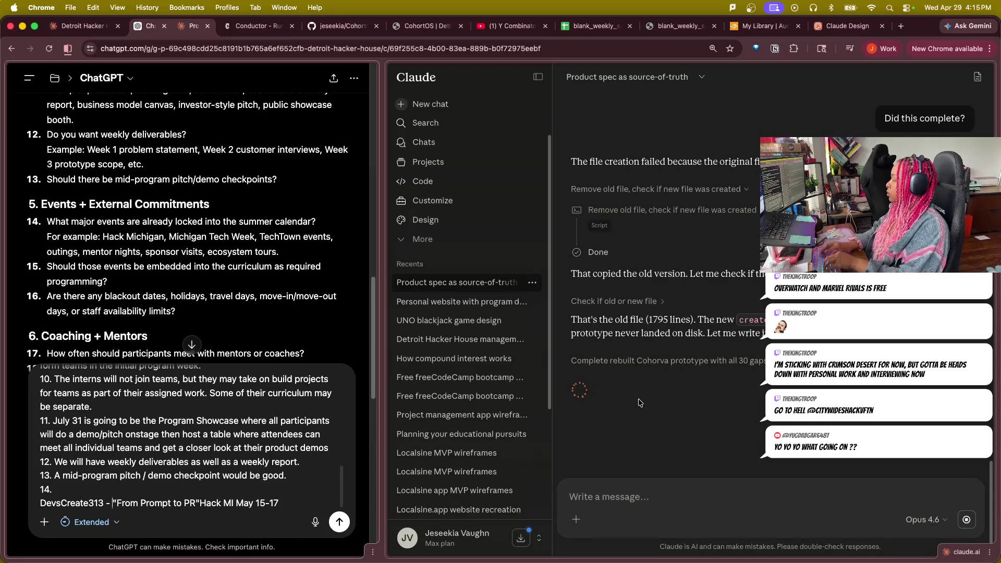
type("DHH Director (me) presenting")
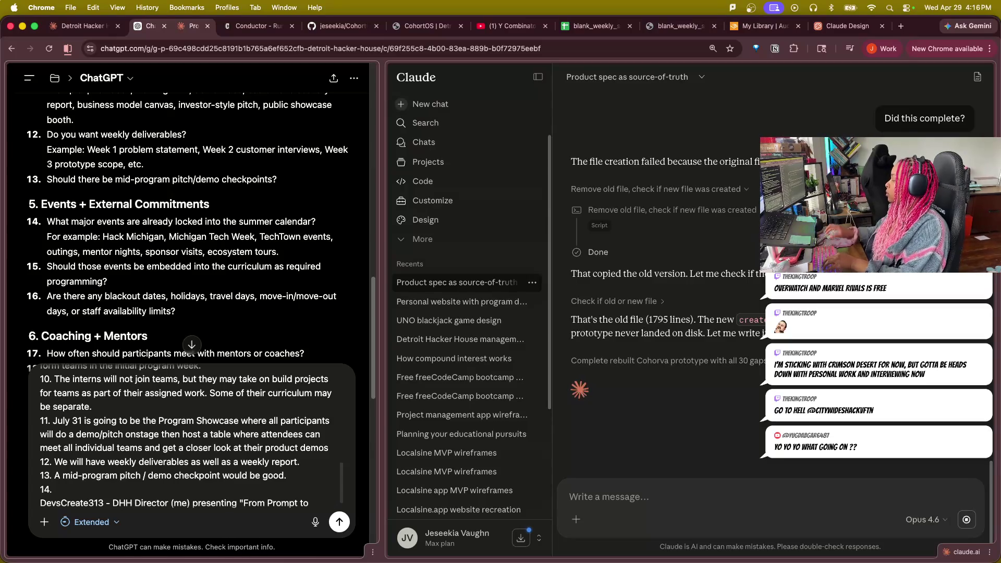
scroll(155, 507, "down", 2)
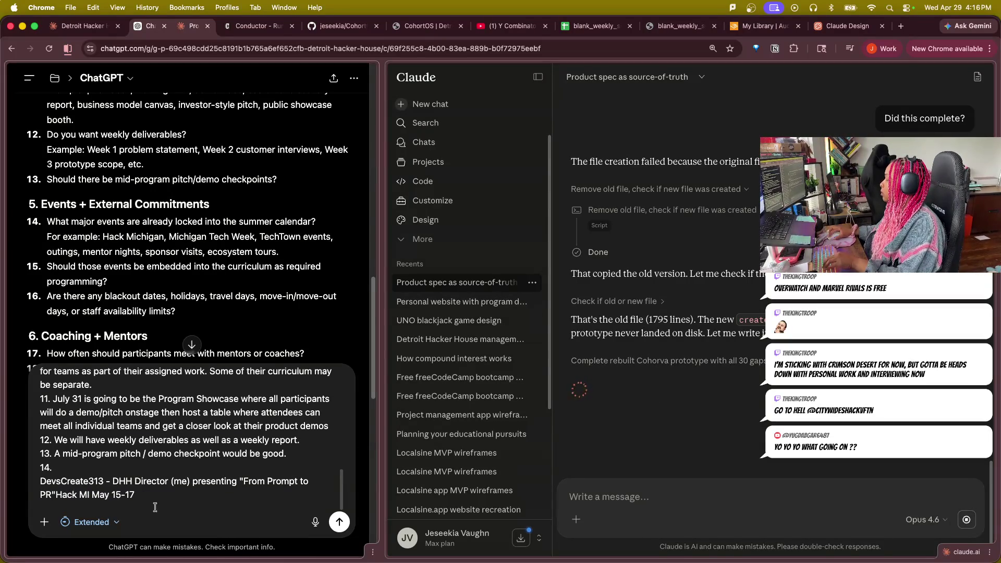
left_click(54, 494)
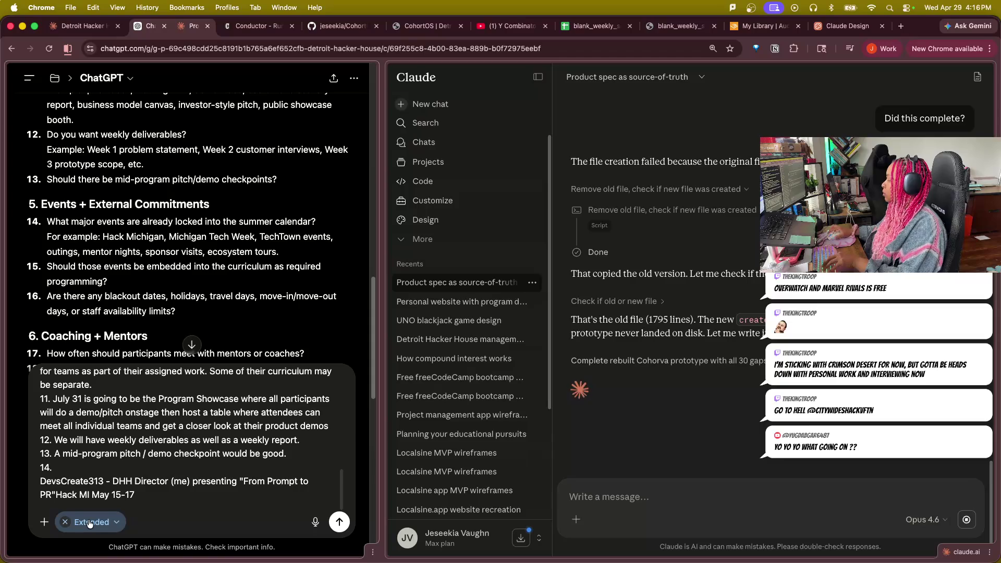
key("shift+Return")
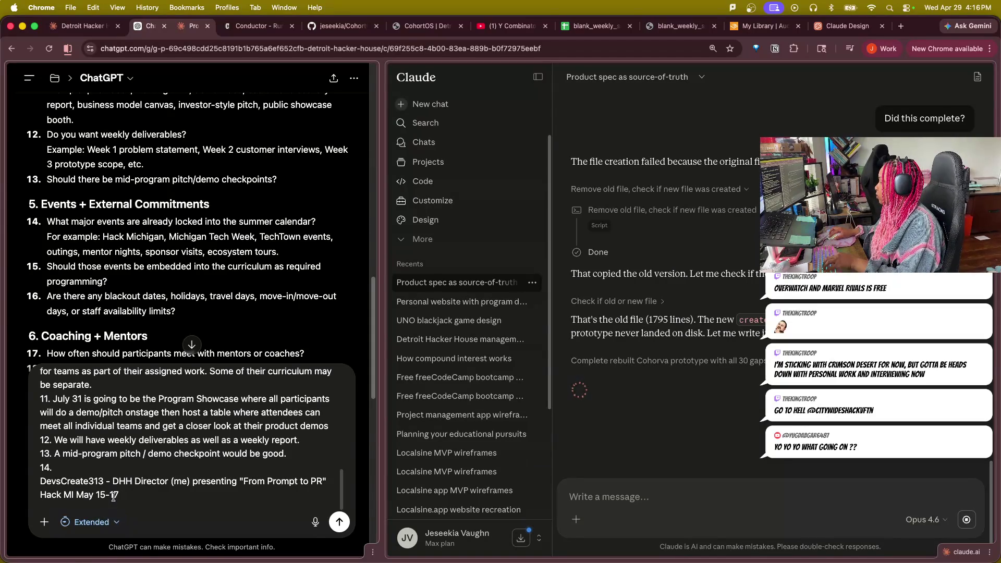
double_click(108, 481)
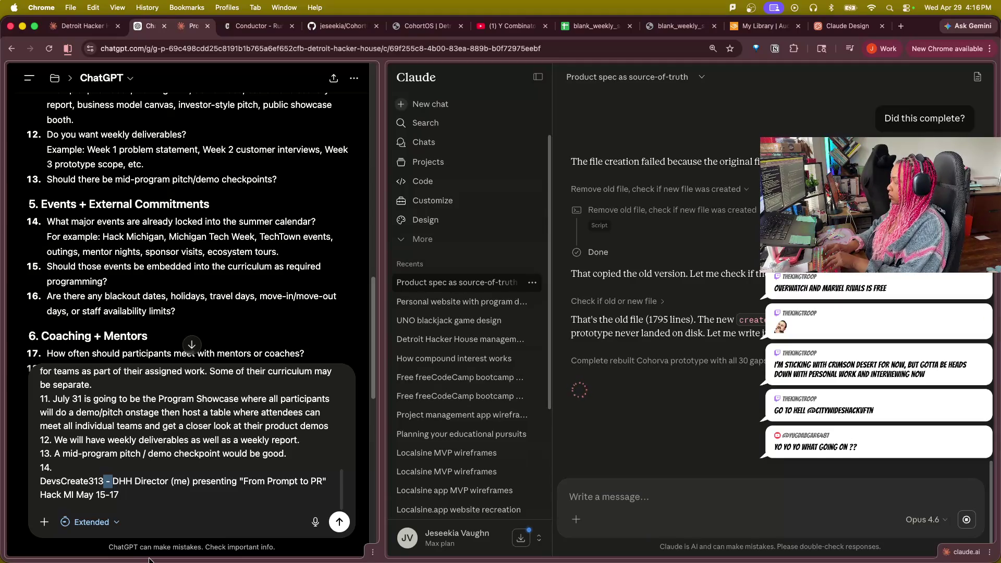
type("May ")
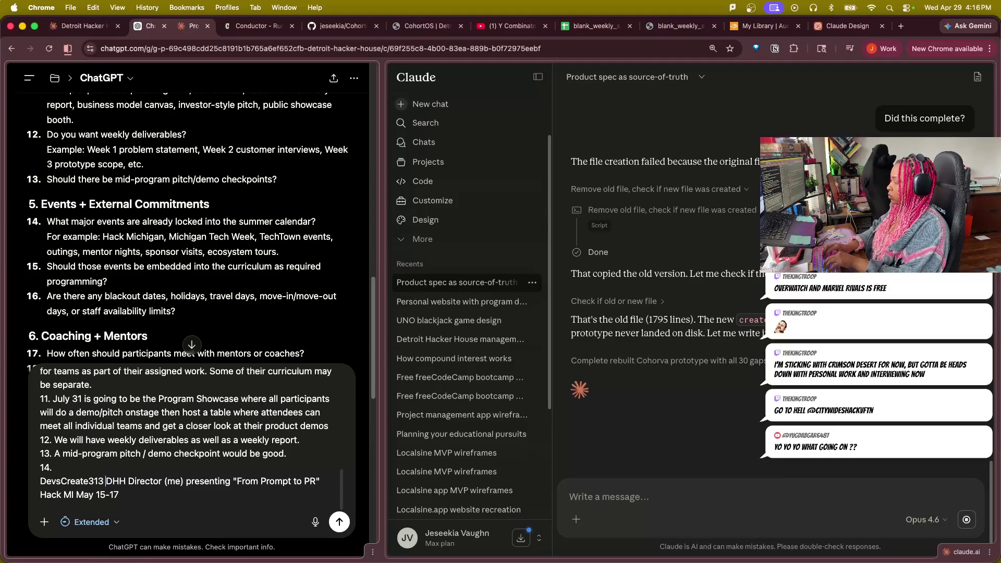
type("1")
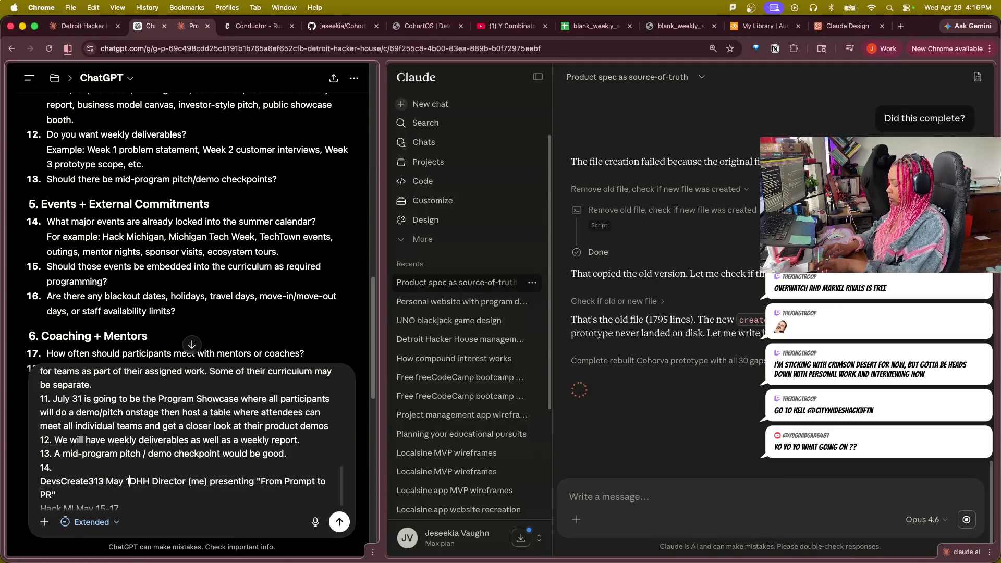
type("4")
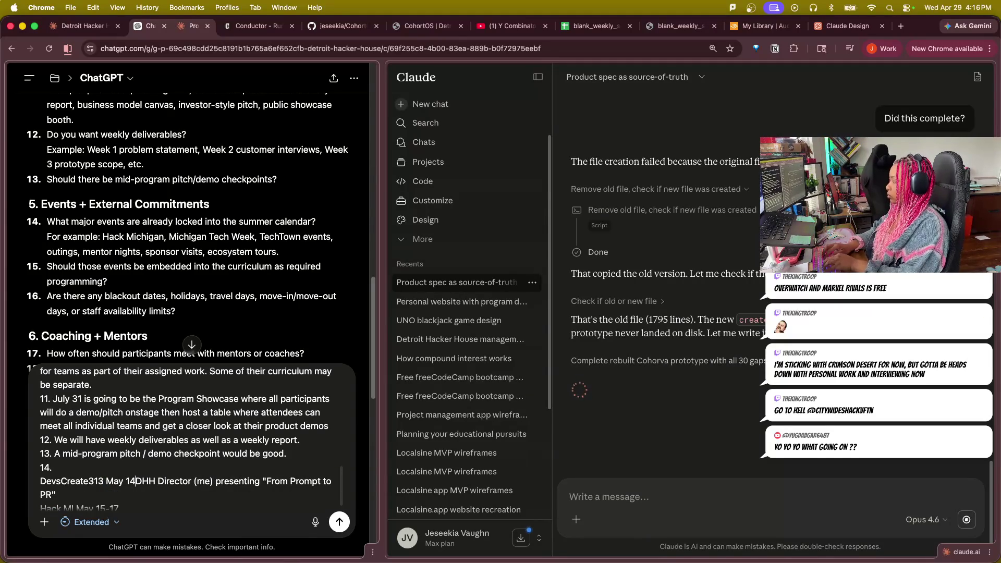
type("5:30-8:00p")
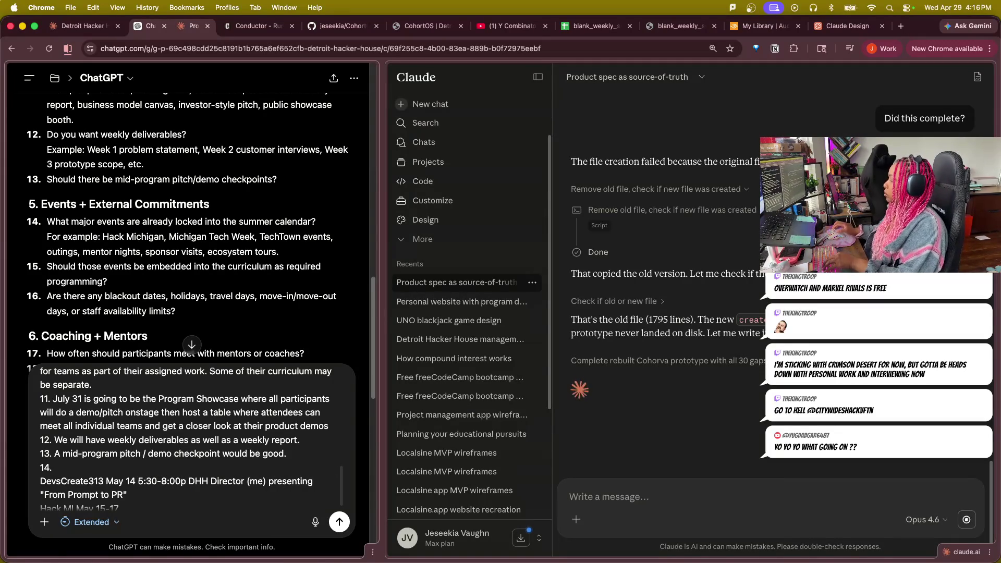
Set DevsCreate313 to May 14 5:30-8:00p @ Industry Innovation Center (TechTown) and add TechTown & Industry Innovation Center venues to Hack MI.
key("Down")
key("Down")
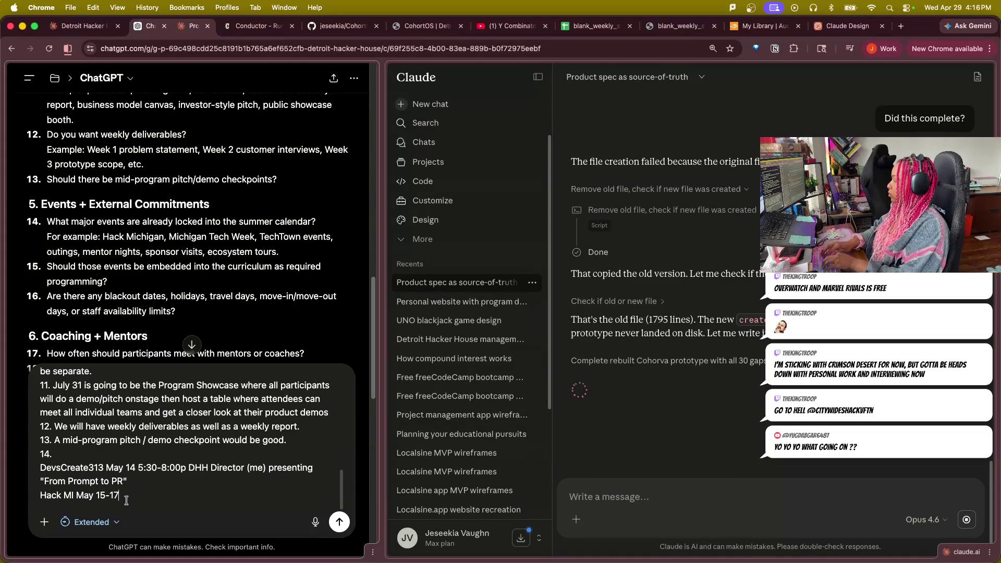
type("TechTown")
key("Up")
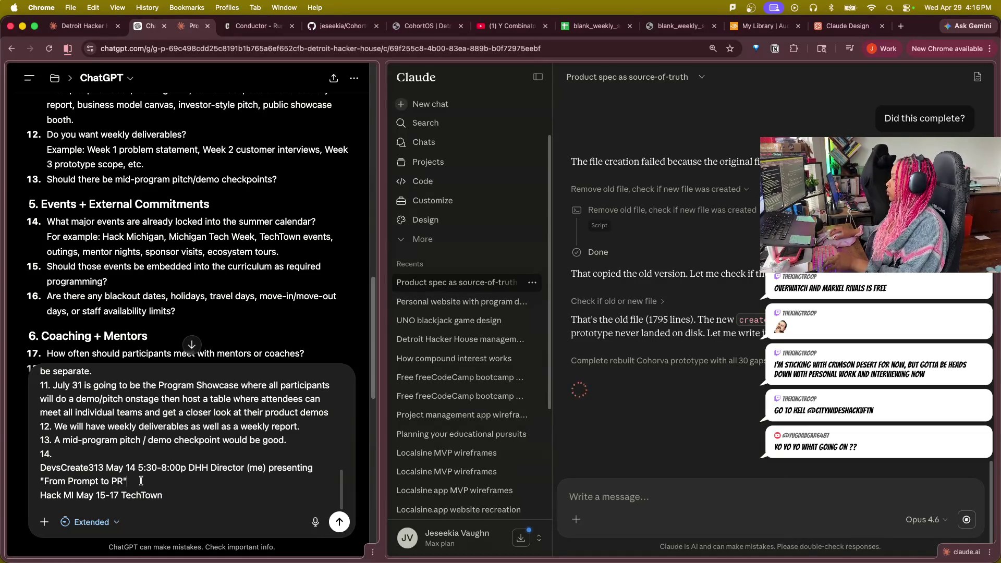
type("(")
key("BackSpace")
key("BackSpace")
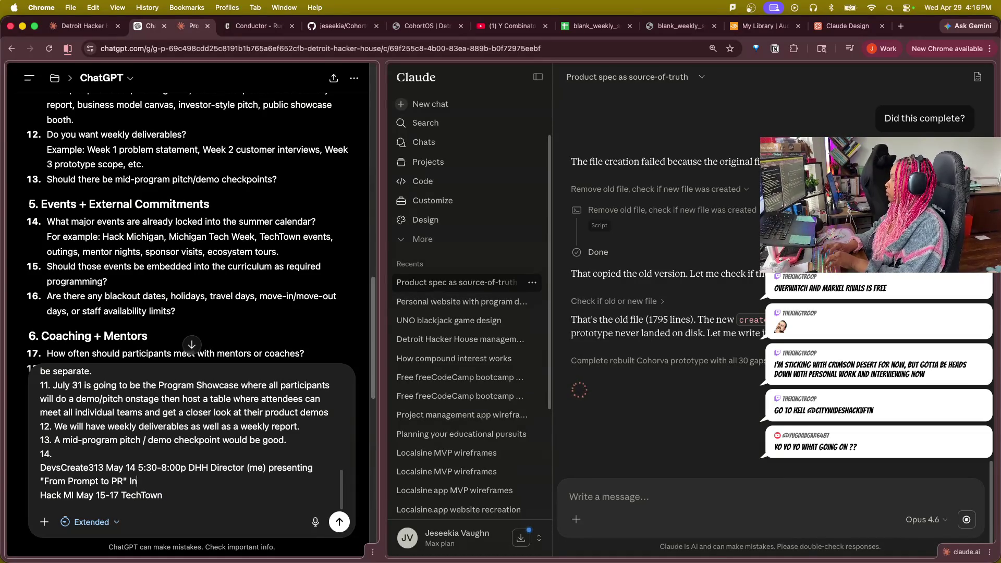
type("@ Industry Innovation Center (")
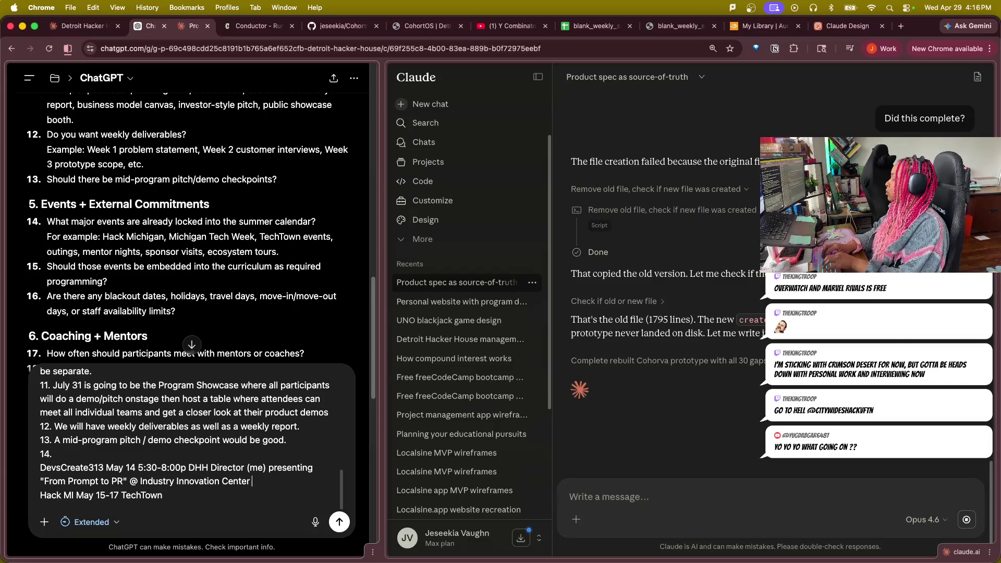
type("TechTown)")
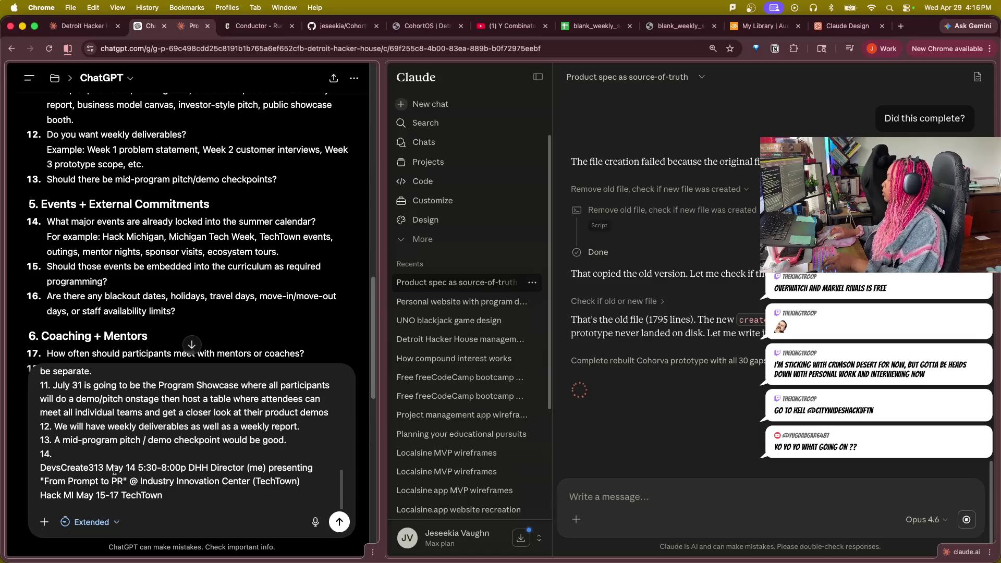
left_click(182, 498)
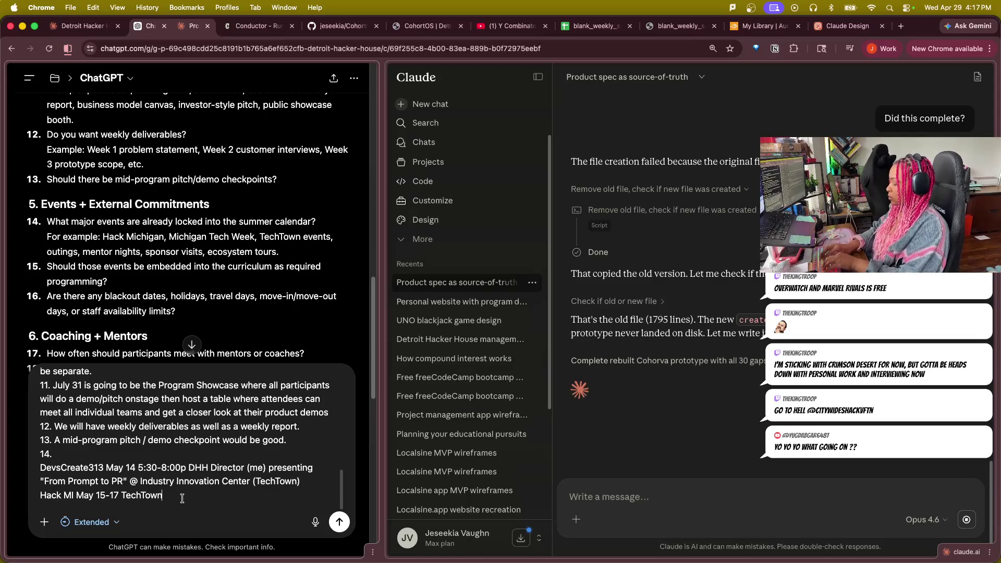
type(" &")
type(" Ins")
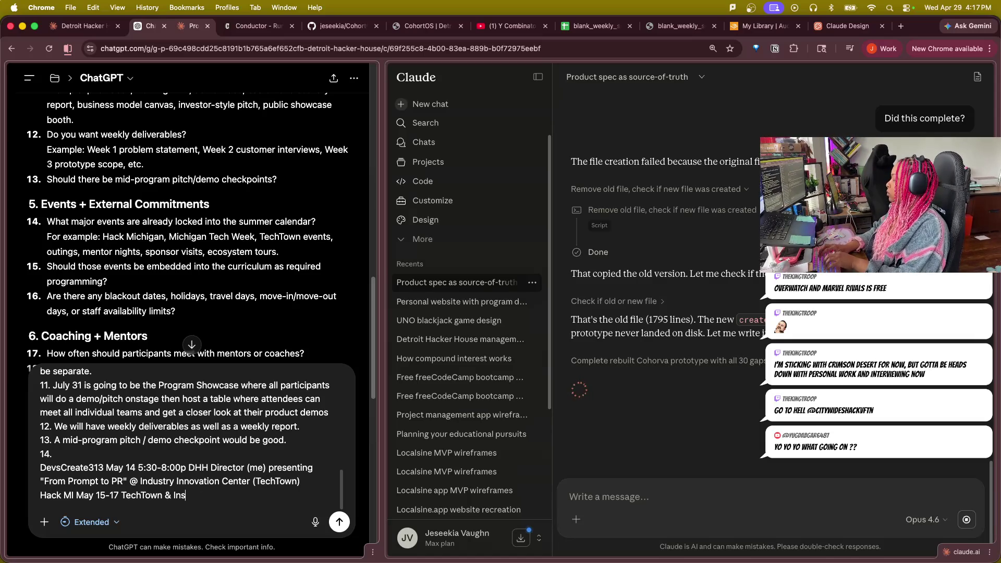
key("BackSpace")
type("dustry Innovation Center")
key("shift+Return")
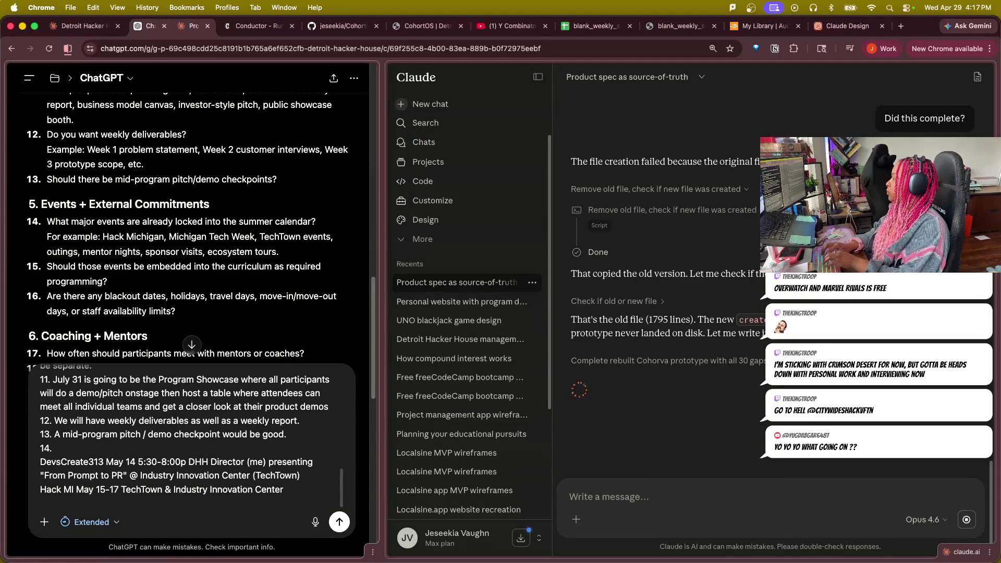
type("z")
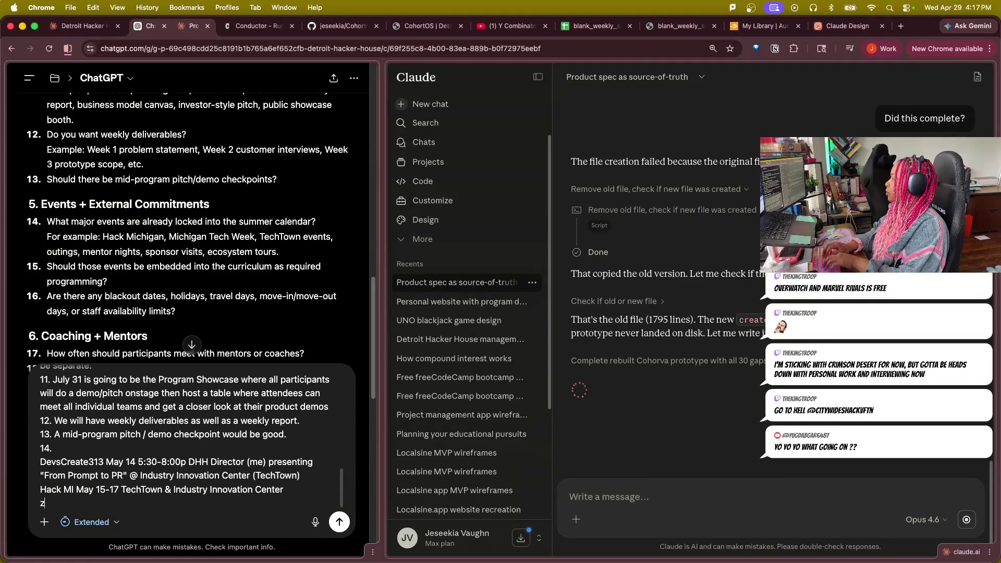
type("MTW")
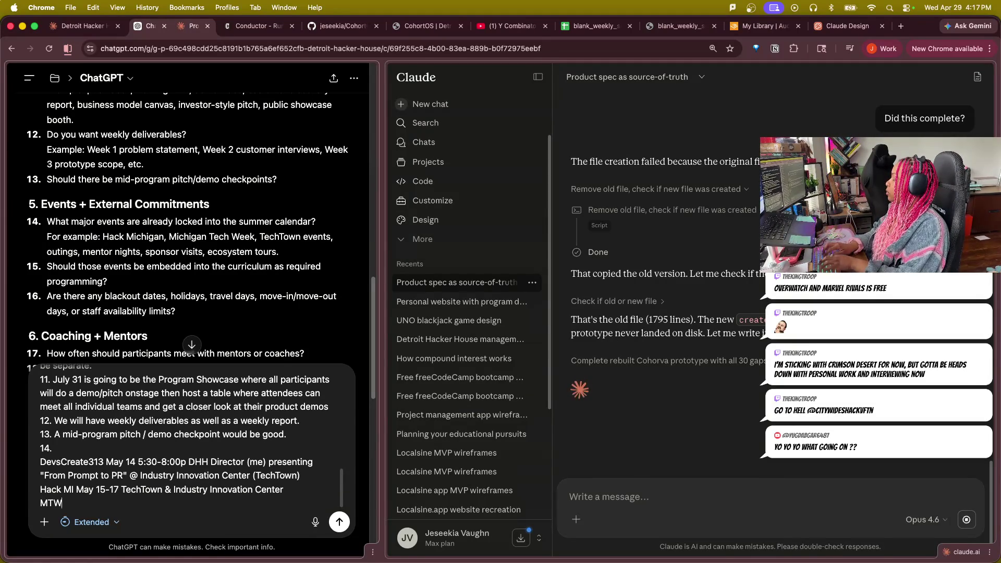
type(" May ")
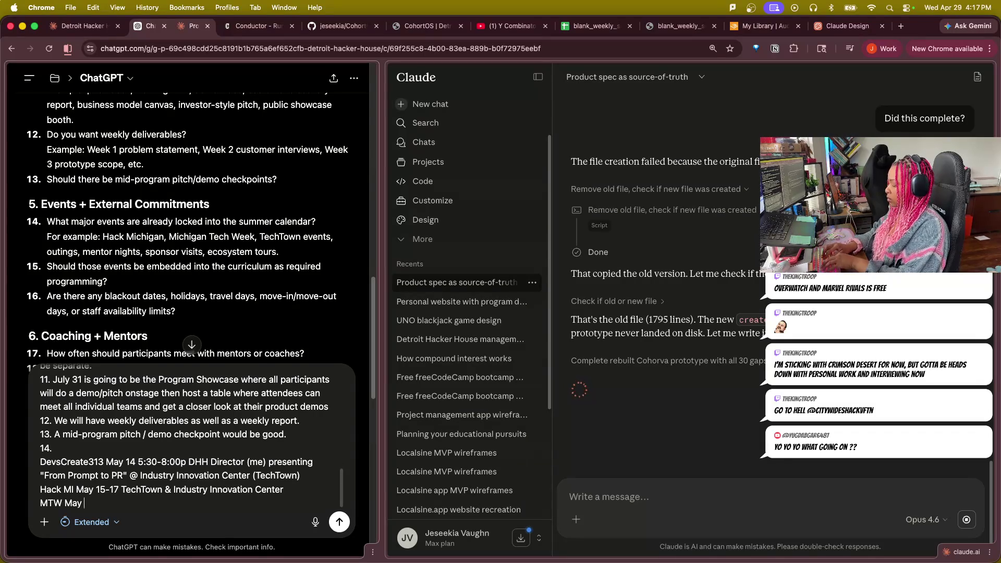
type("19-")
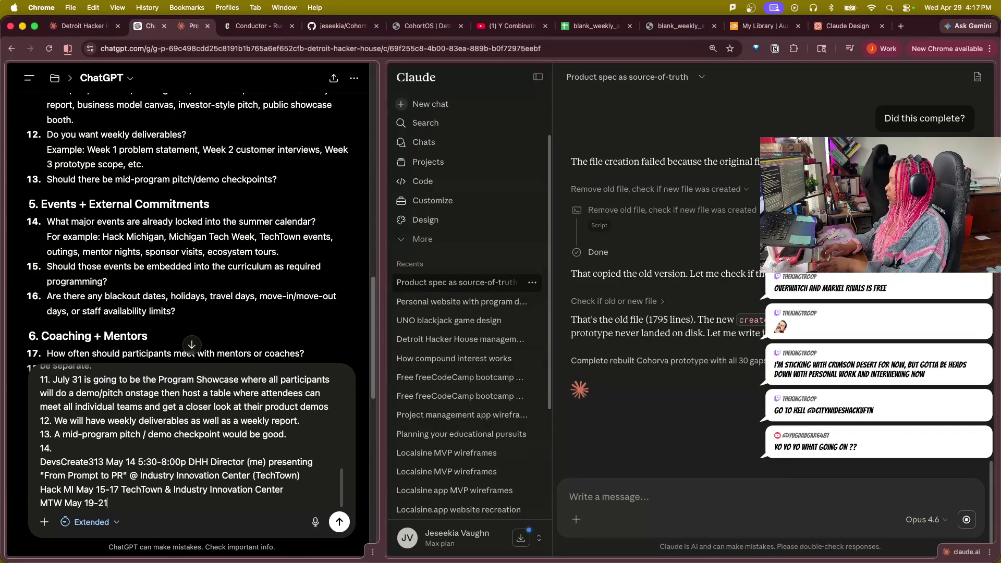
type("21")
Add MTW May 19-21 as another event line, discarding a partial TechTown entry.
key("shift+Return")
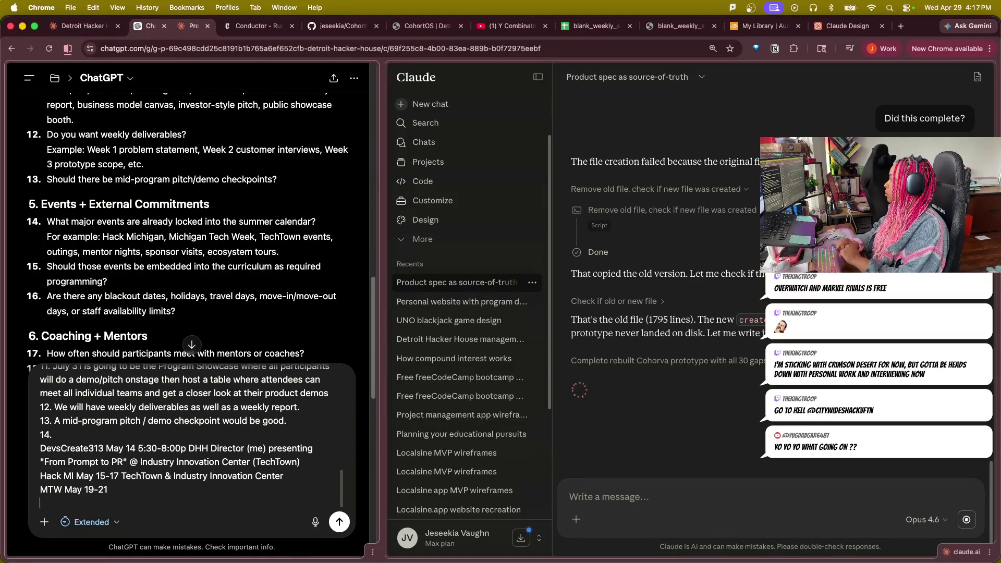
type("TechTown E")
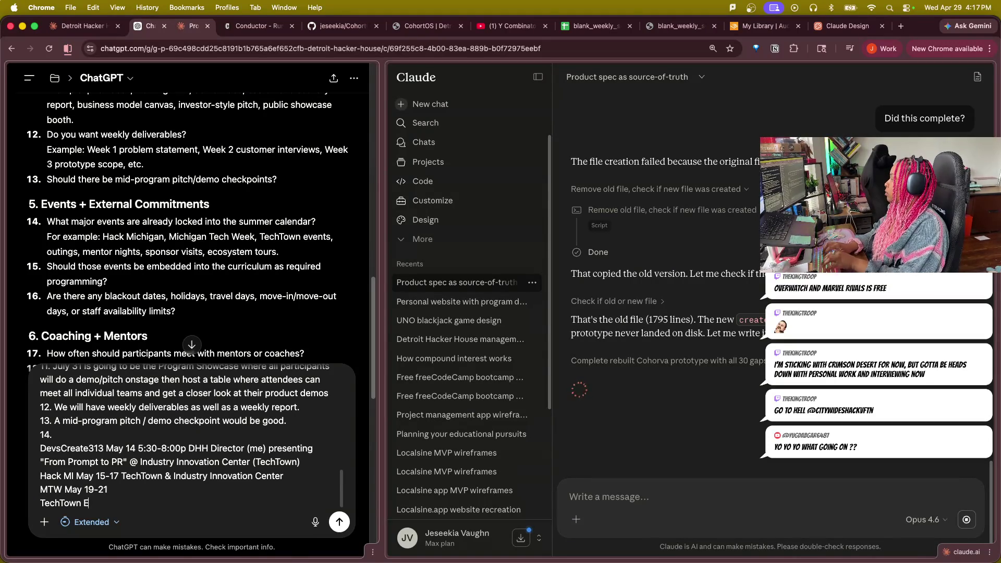
key("BackSpace")
key("BackSpace")
key("BackSpace")
key("BackSpace")
key("BackSpace")
key("BackSpace")
key("BackSpace")
key("BackSpace")
key("BackSpace")
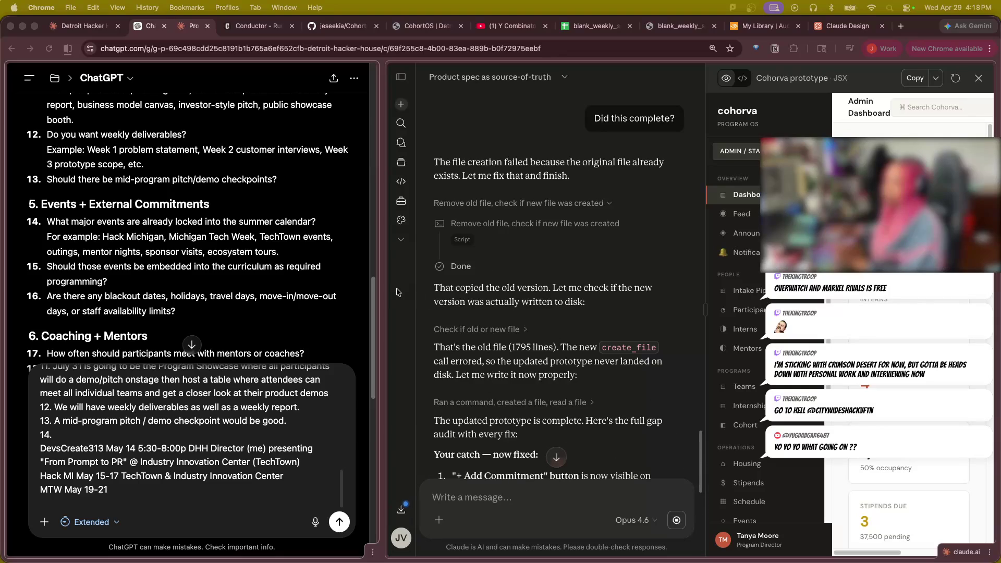
scroll(494, 328, "down", 3)
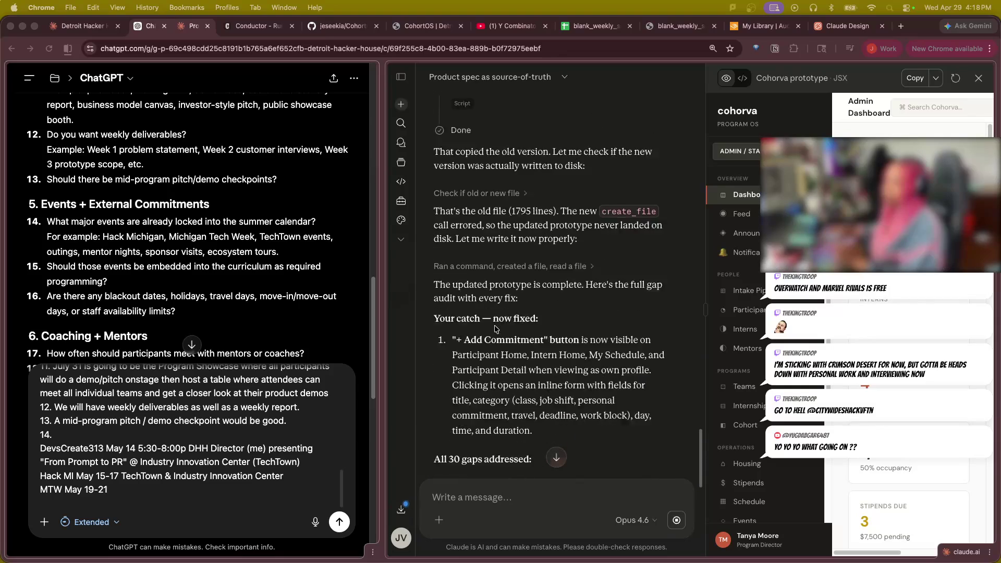
scroll(494, 329, "down", 3)
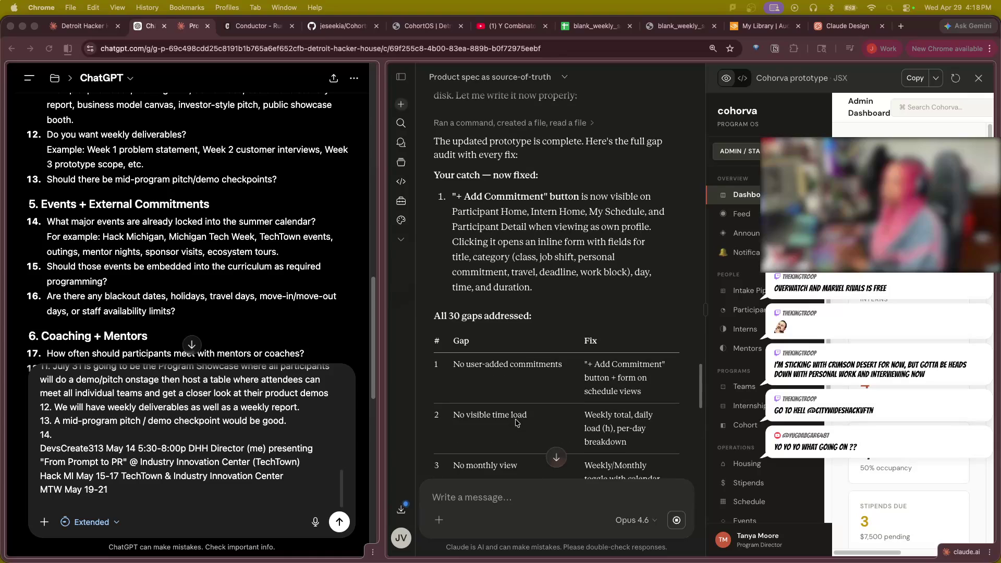
scroll(515, 423, "down", 3)
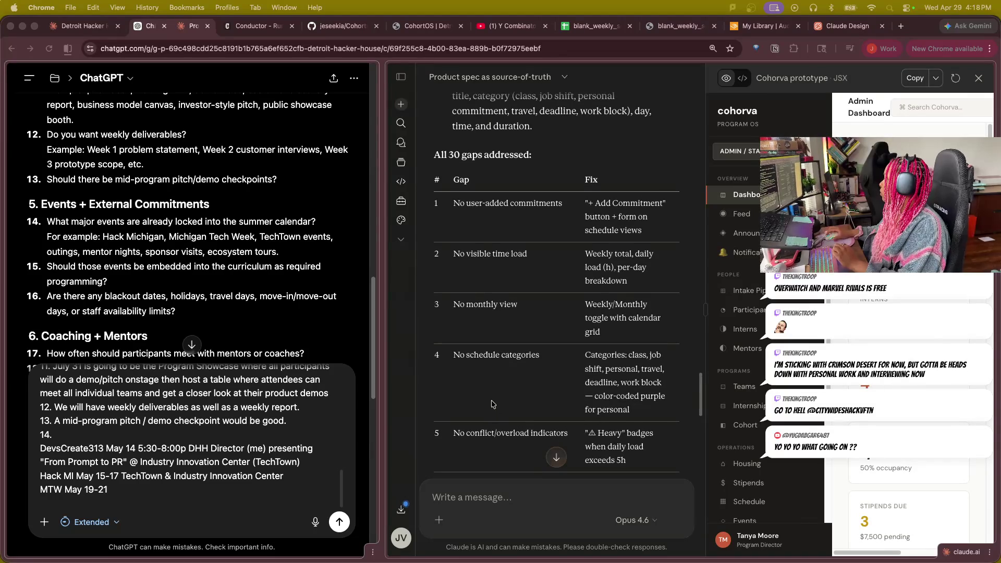
scroll(496, 395, "down", 2)
scroll(498, 384, "down", 1)
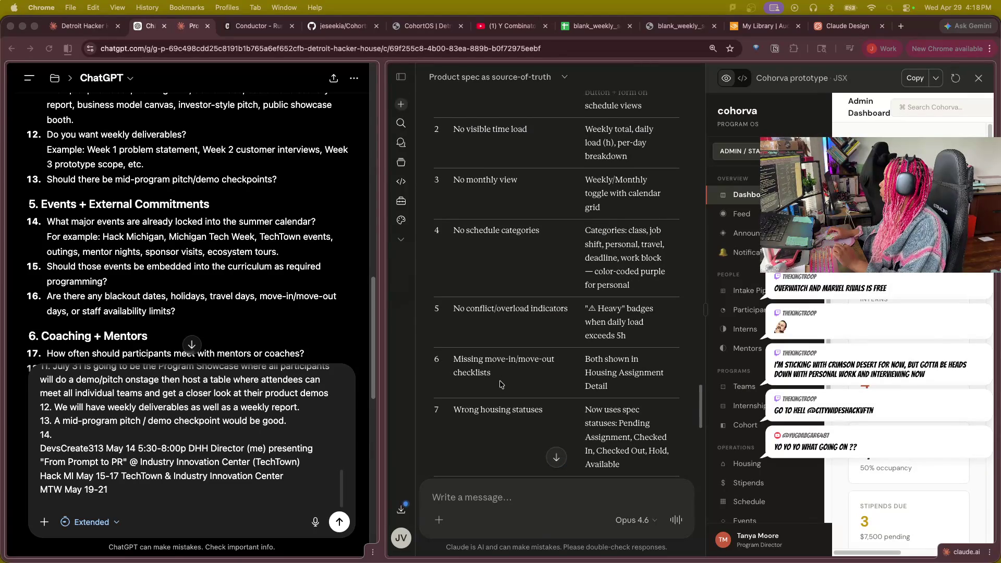
scroll(500, 384, "down", 5)
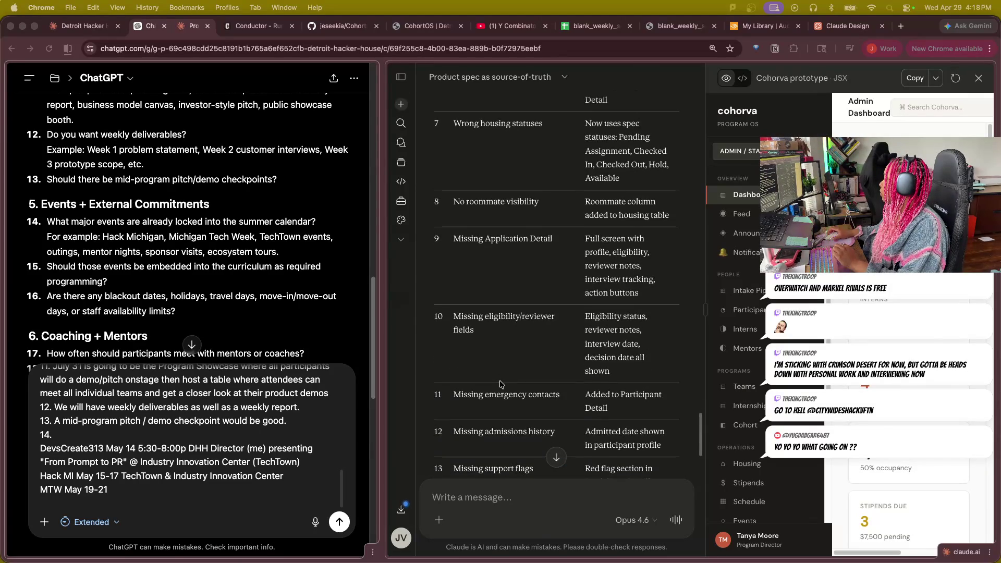
scroll(500, 384, "down", 5)
Review Claude's gap table through the Mentor Detail screen row, then return to the ChatGPT draft on a new line.
left_click(120, 489)
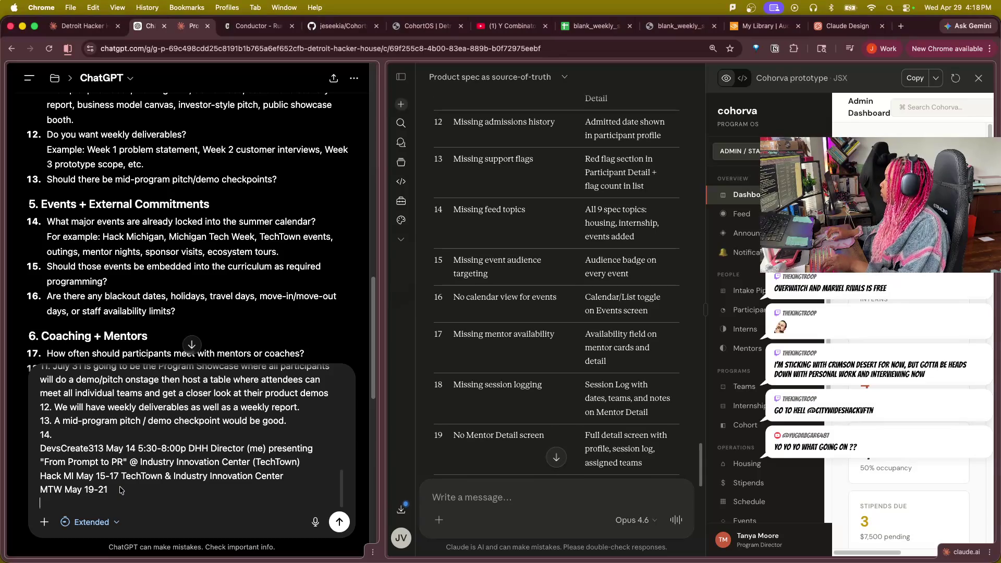
key("shift+Return")
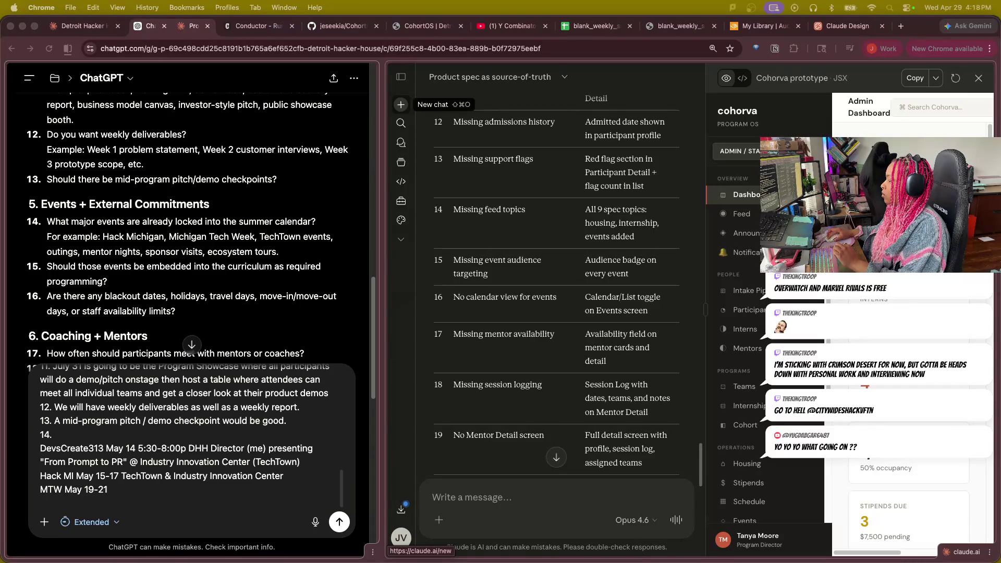
scroll(190, 468, "down", 1)
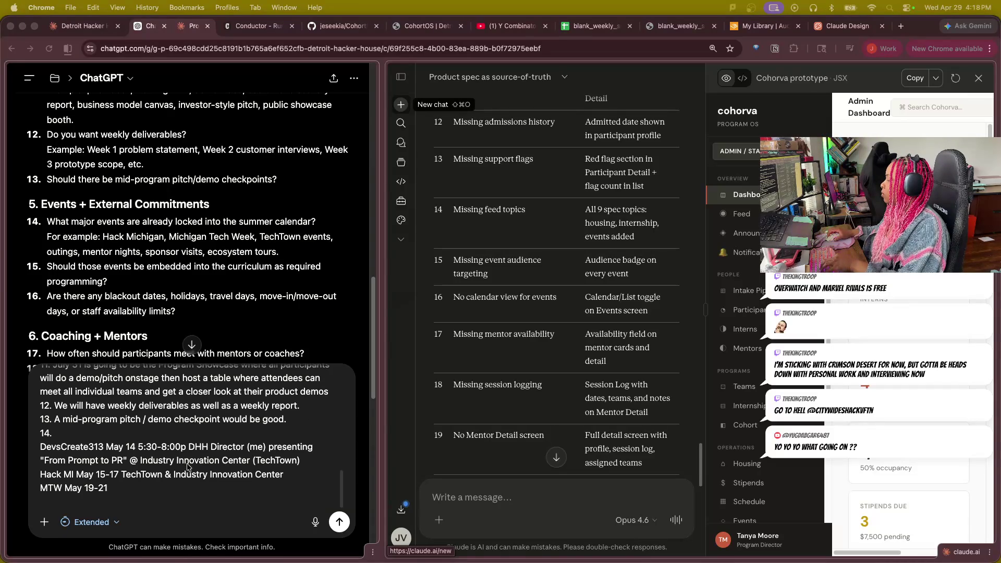
scroll(117, 439, "down", 2)
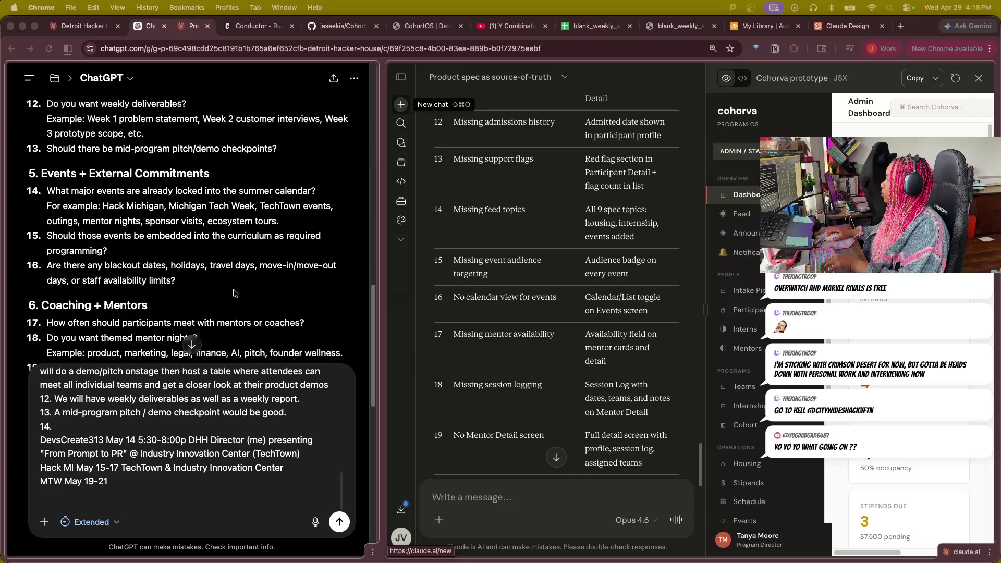
scroll(128, 450, "down", 2)
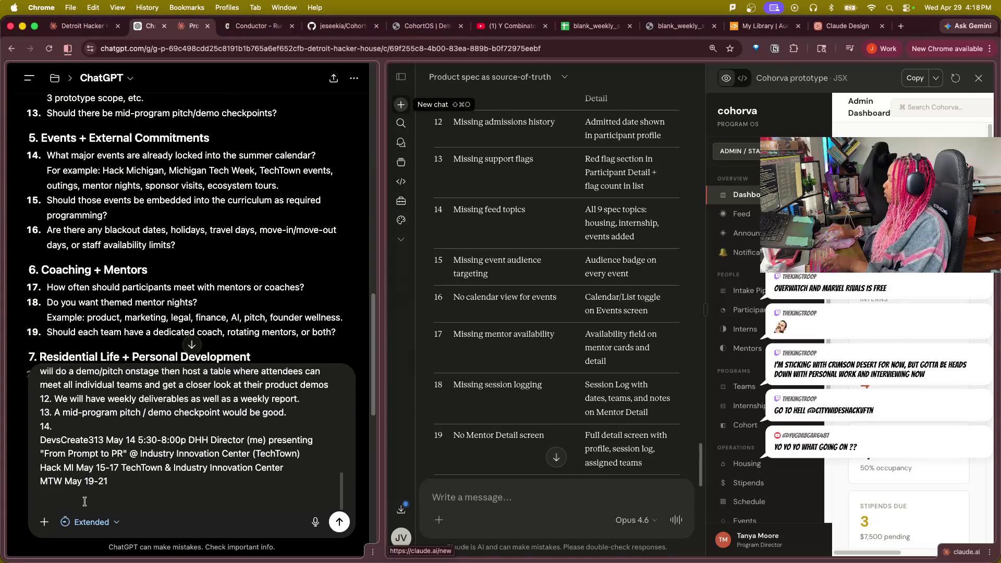
Write item 15 saying the events should be required for now, then begin item 16.
key("shift+Return")
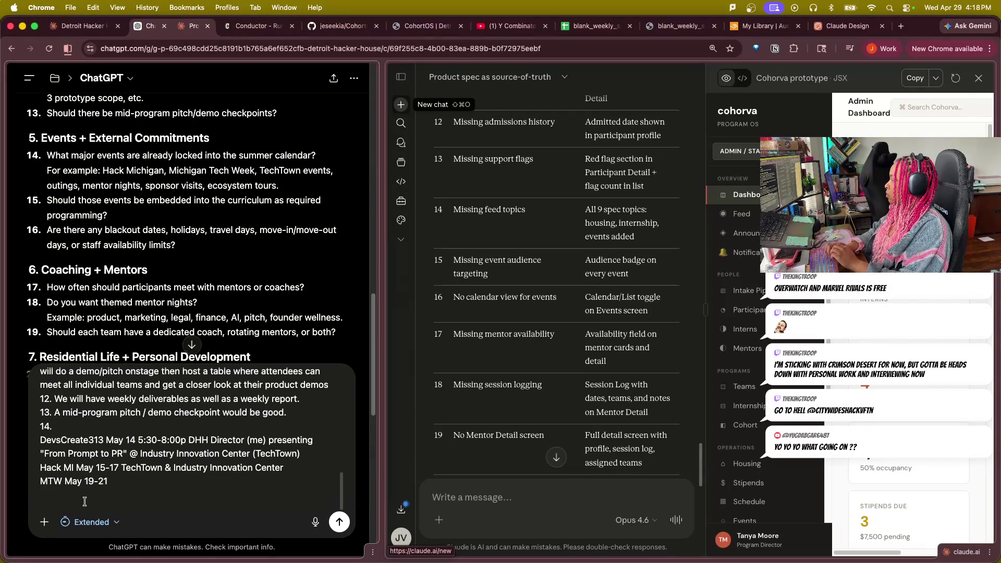
type("15.")
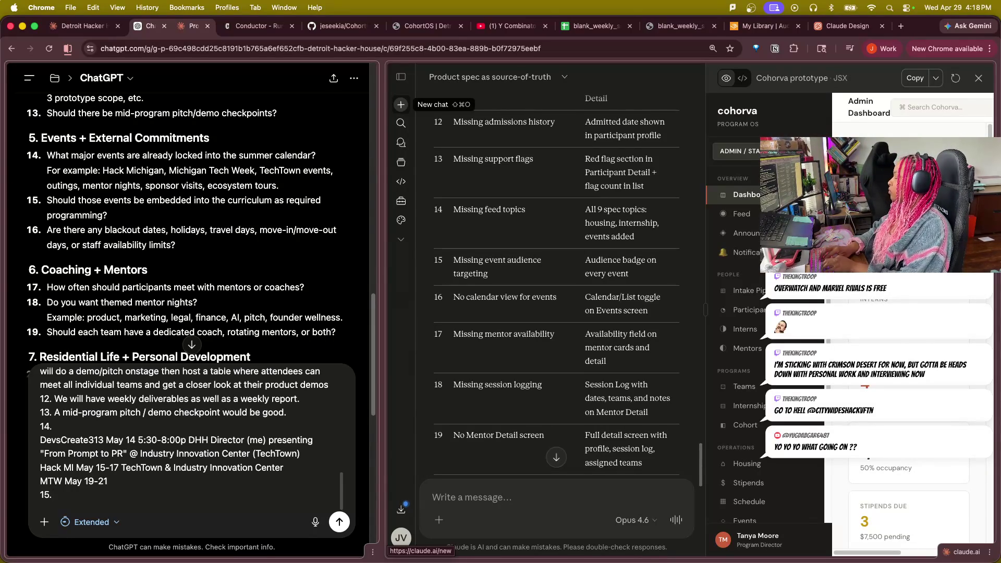
type(" They should be re")
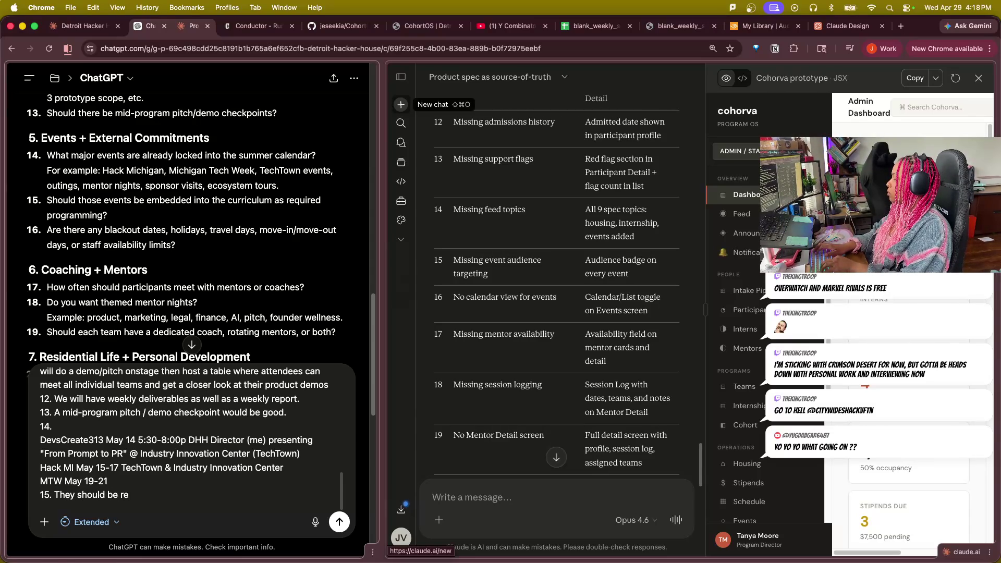
type("quired for now")
key("shift+Return")
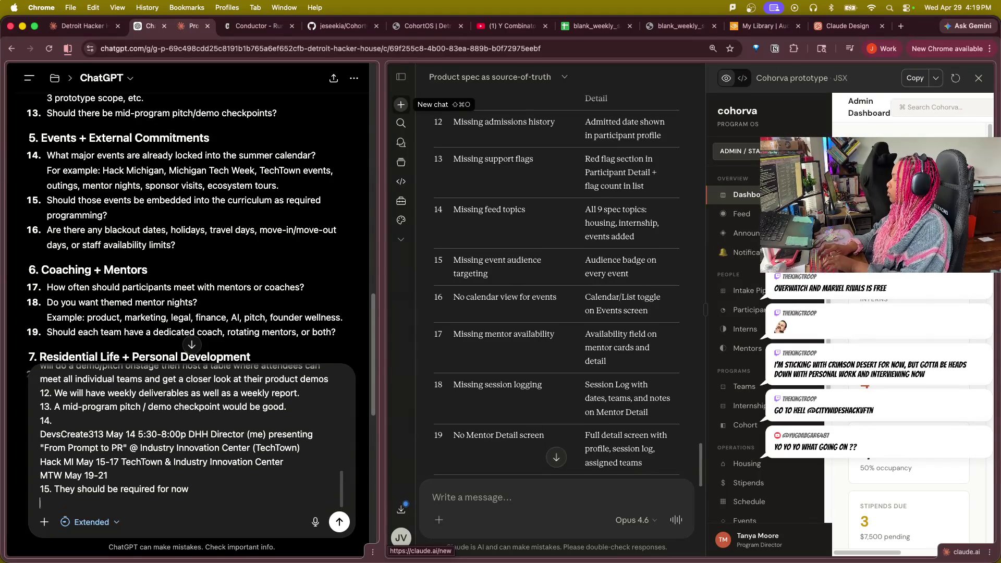
type("16. ")
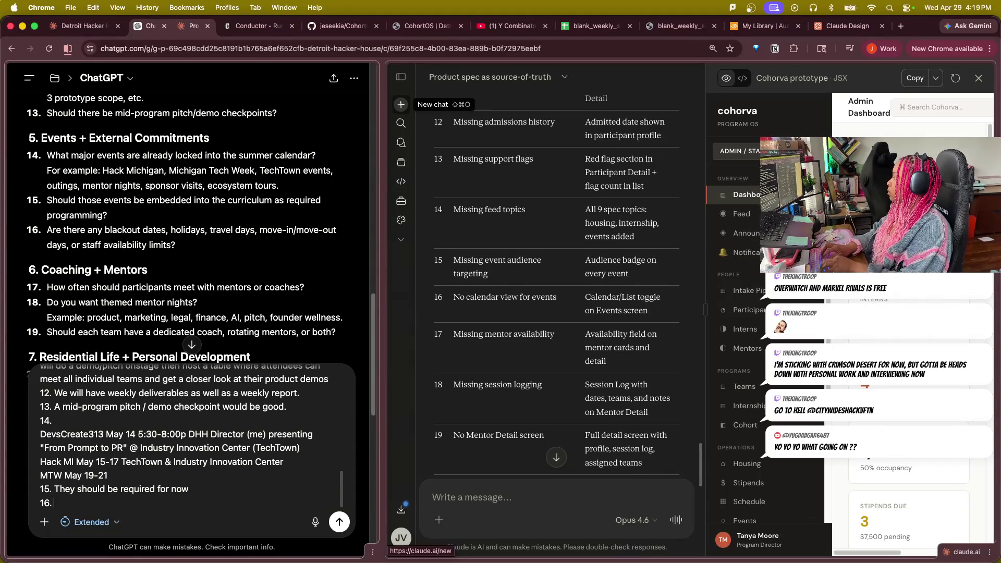
type("Holidays are blacked out")
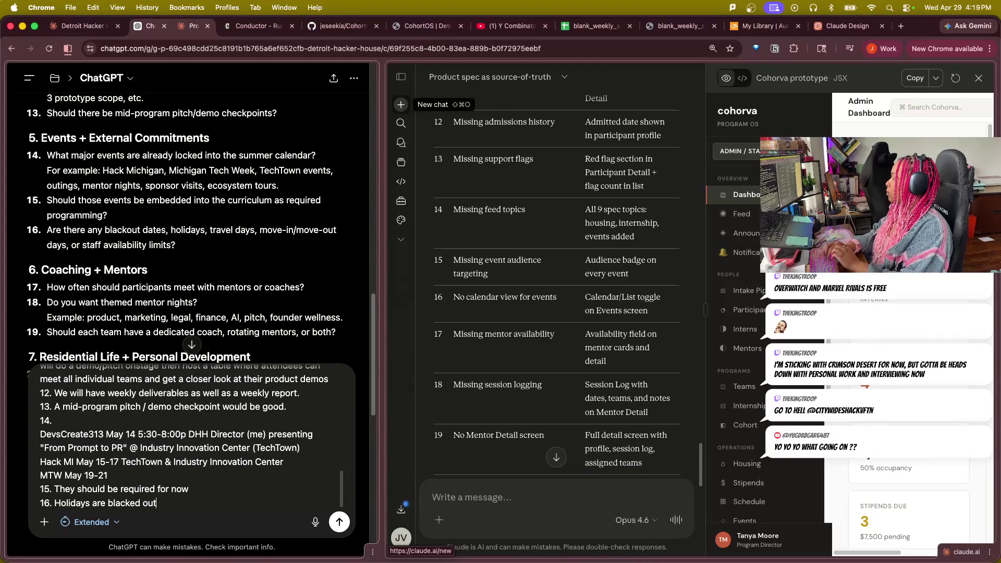
type(". Move-in is")
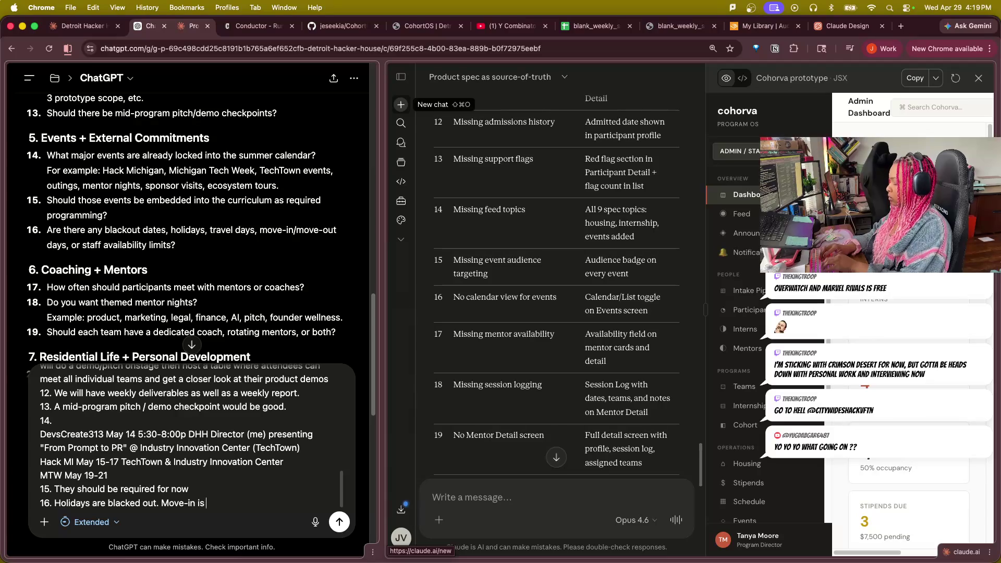
type(" May")
type(" 5/6. ")
type("Move out is August")
type(" 5")
type(".")
Note blacked-out holidays, May 5/6 move-in, August 5 move-out and 9a-5p Mon - Thu staff hours, then begin item 17.
key("shift+Return")
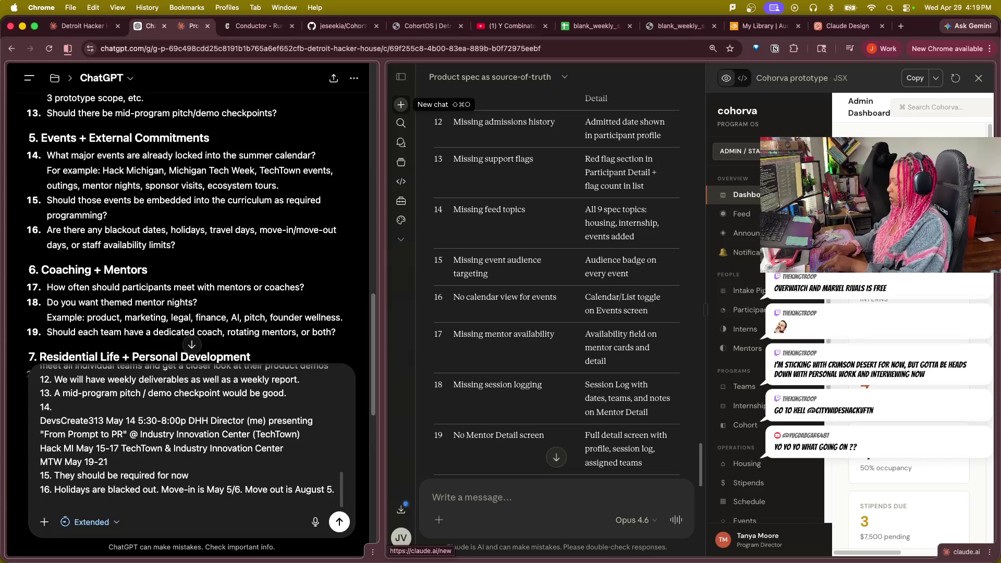
type("17.")
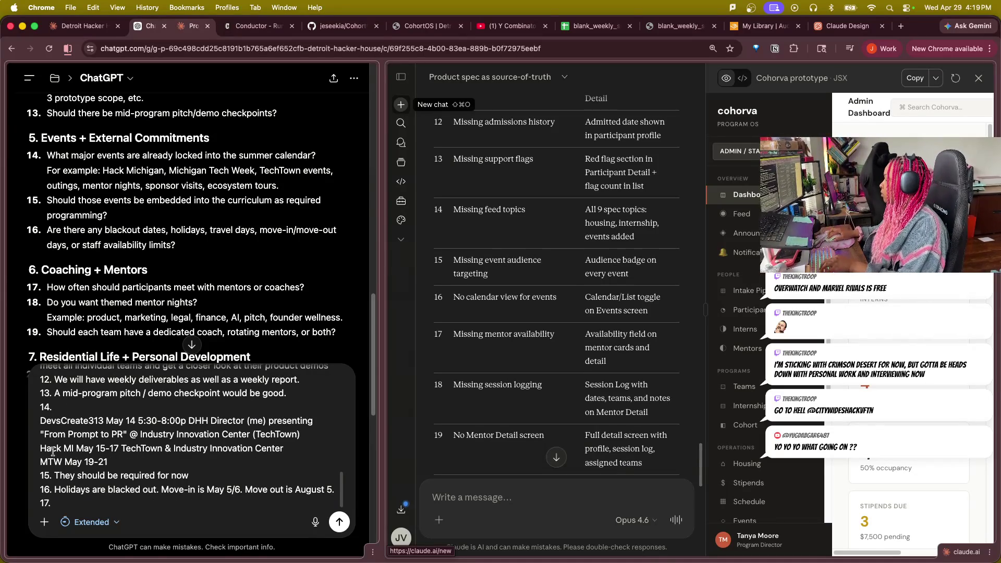
key("BackSpace")
key("BackSpace")
key("BackSpace")
type("St")
type("taff hours arfe ")
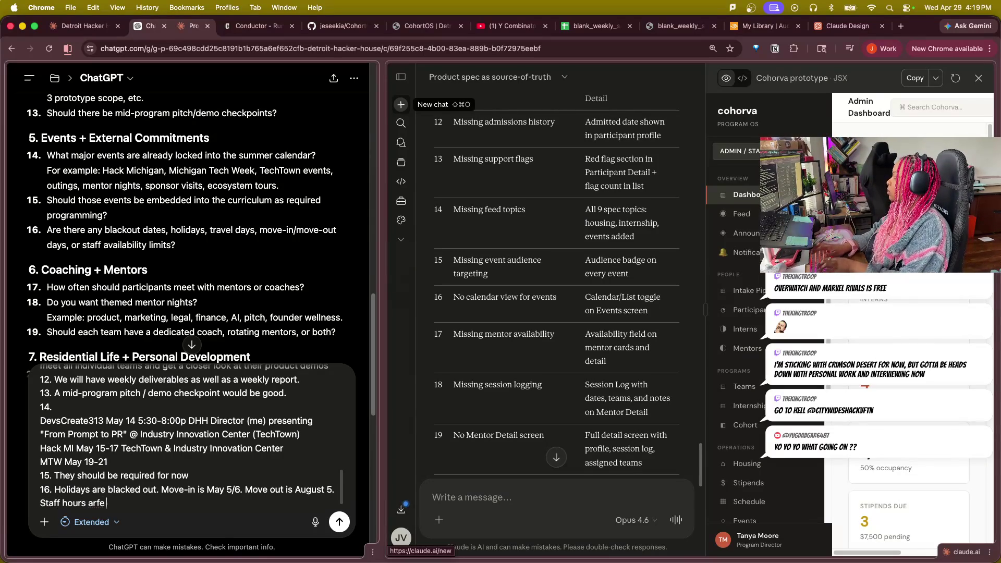
type("tty")
type("ally")
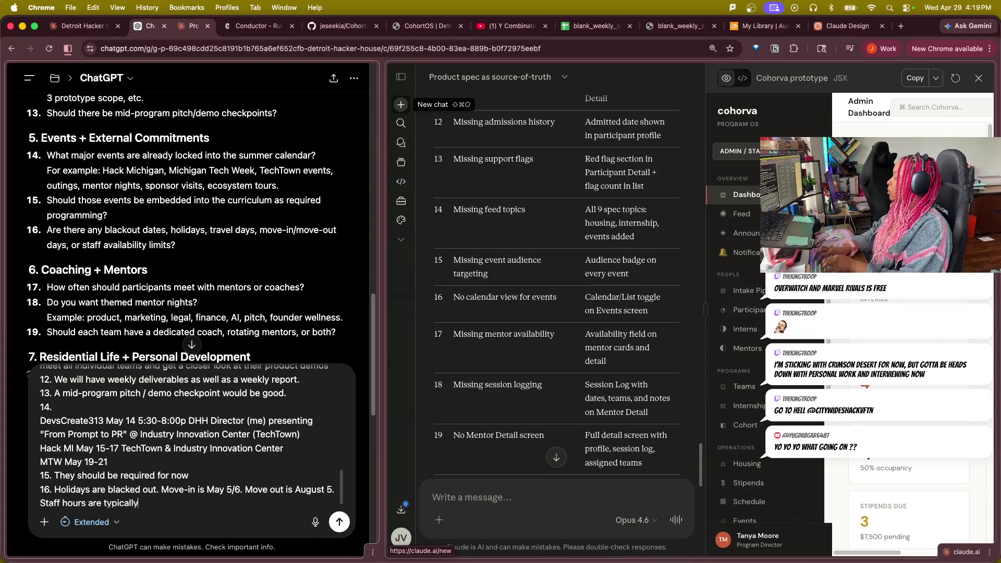
type(" 9a-5p Mon")
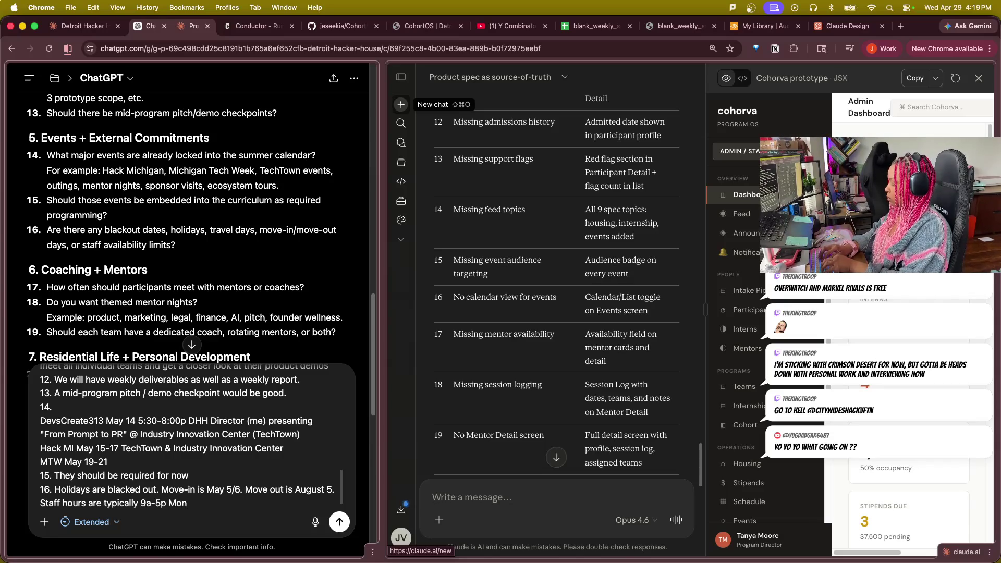
type(" - Thu")
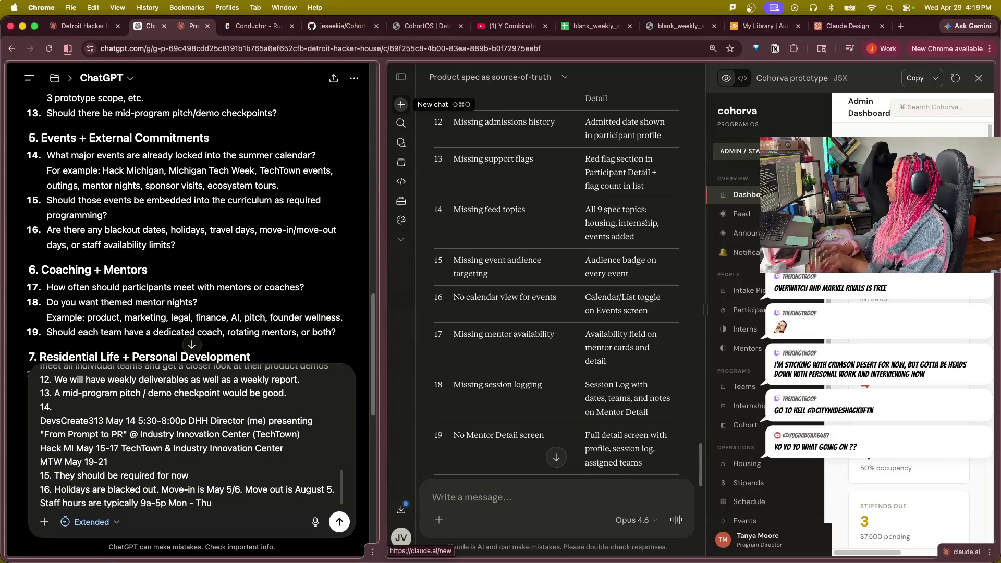
key("shift+Return")
type("7.")
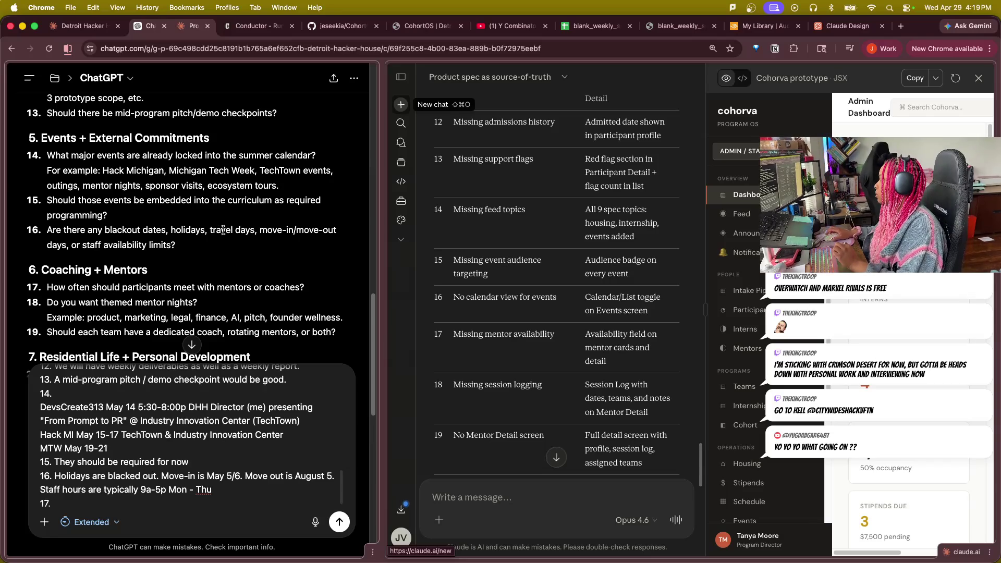
scroll(284, 322, "down", 3)
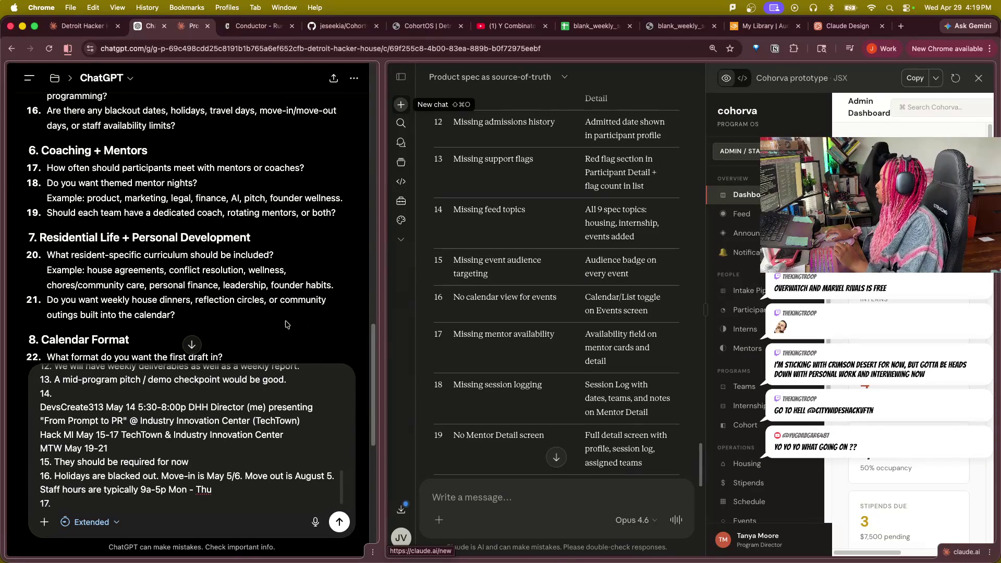
type("Part")
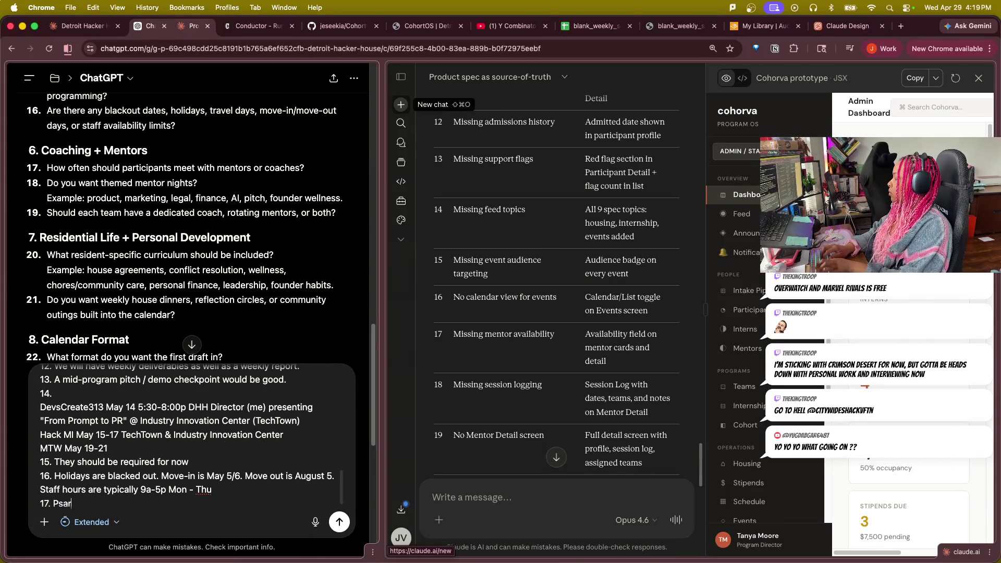
type("icipants should b")
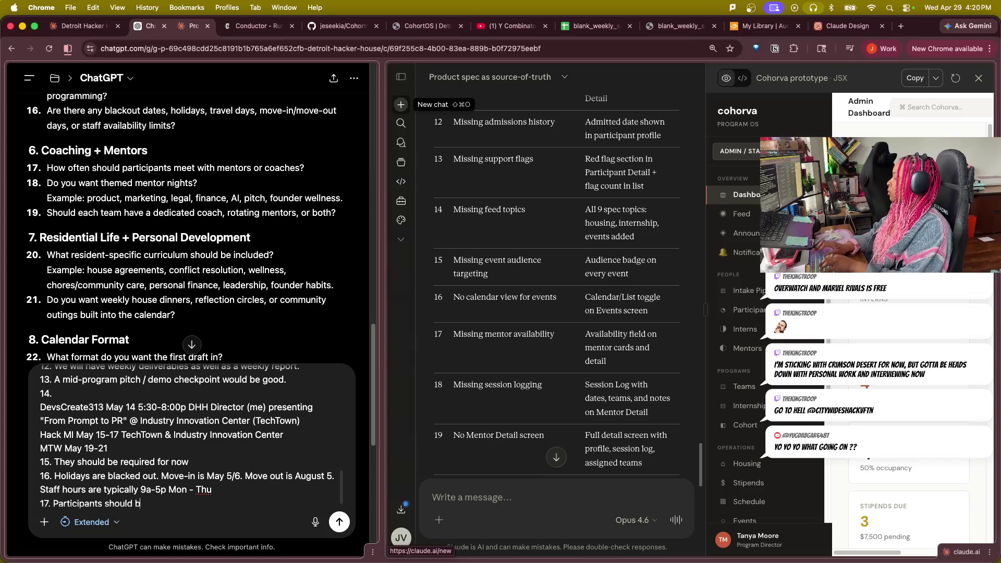
key("BackSpace")
type("meet with a mentor")
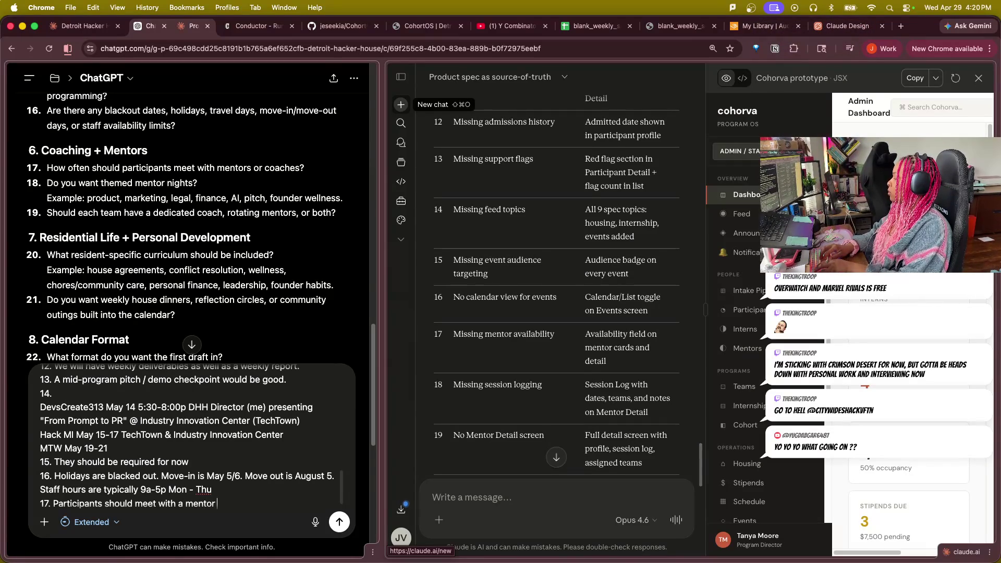
type(" o")
Complete answer 17 with 'biweekly for 30 mins. This may change.' and start line 18.
key("BackSpace")
key("BackSpace")
type("or coach")
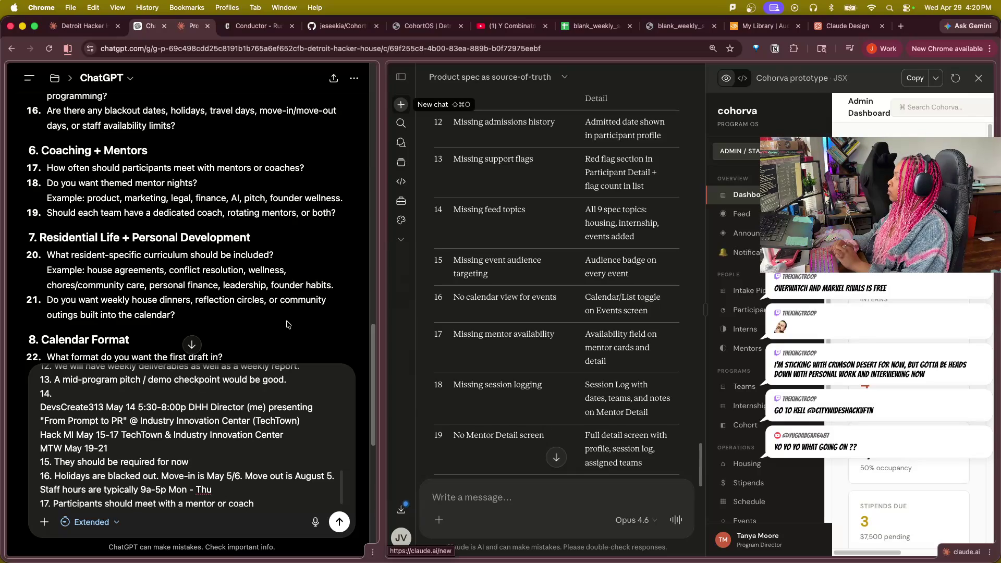
type(" biweekly for")
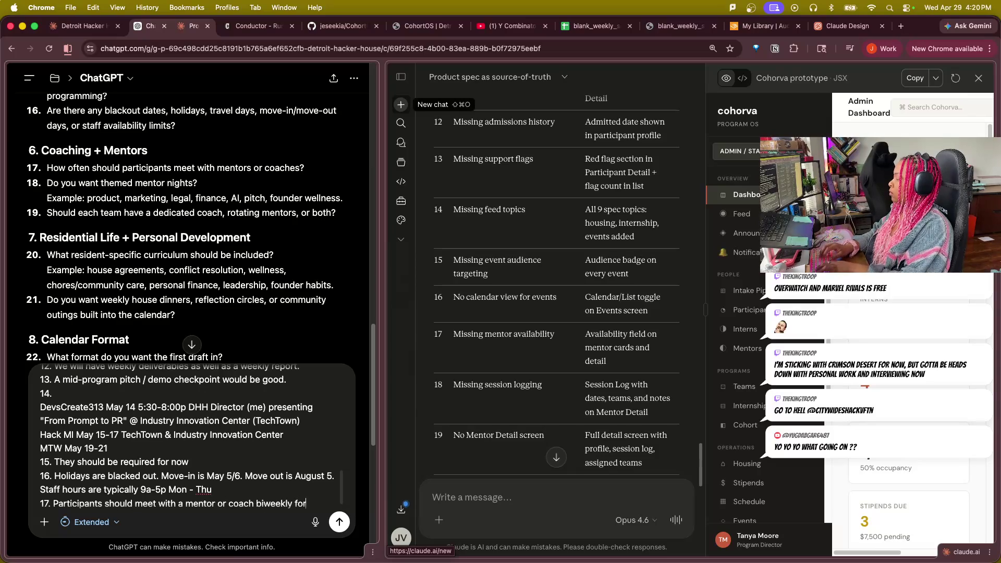
type(" 30 mins")
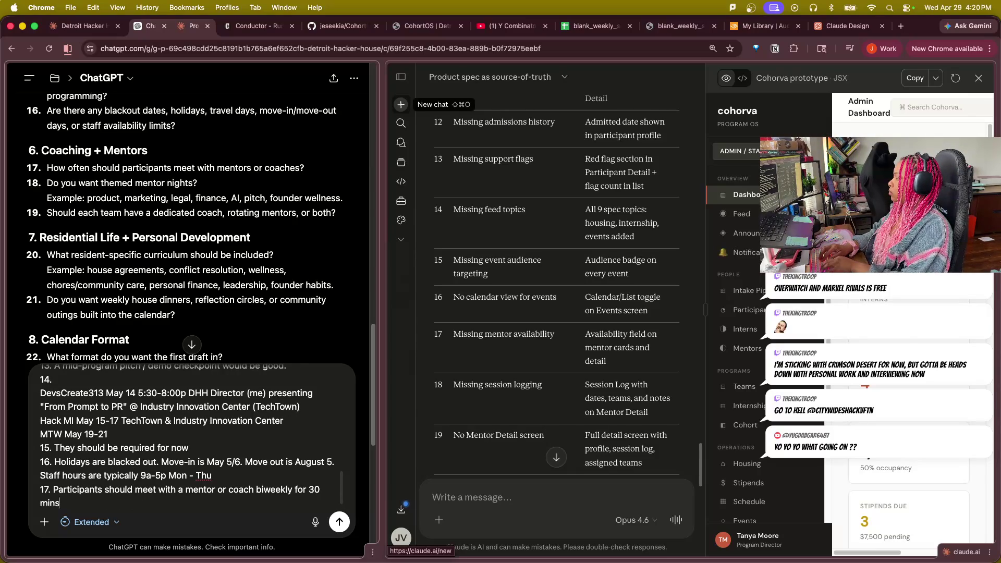
type(". This may change.")
key("shift+Return")
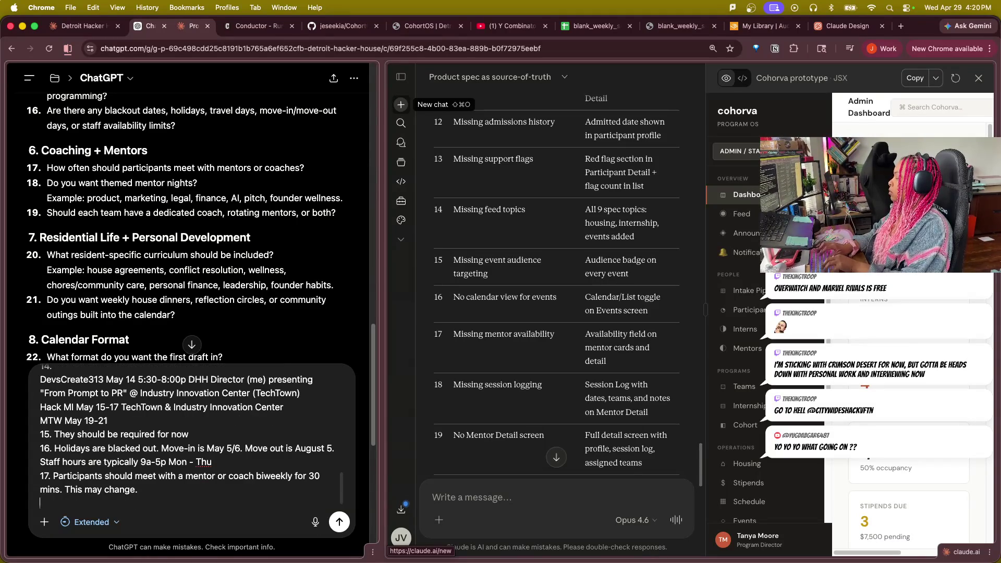
type("18.")
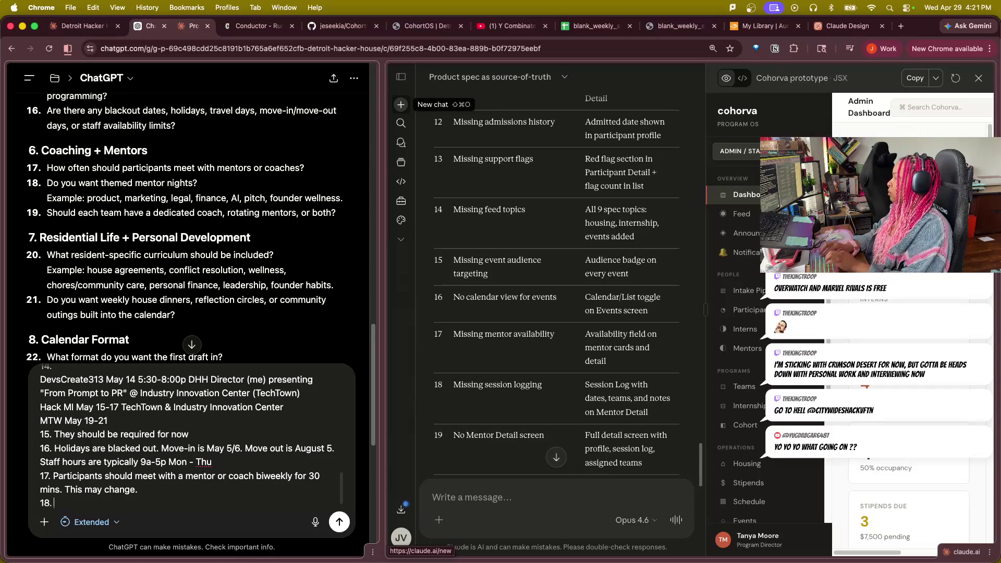
type("Themed mentor sessions will be good.")
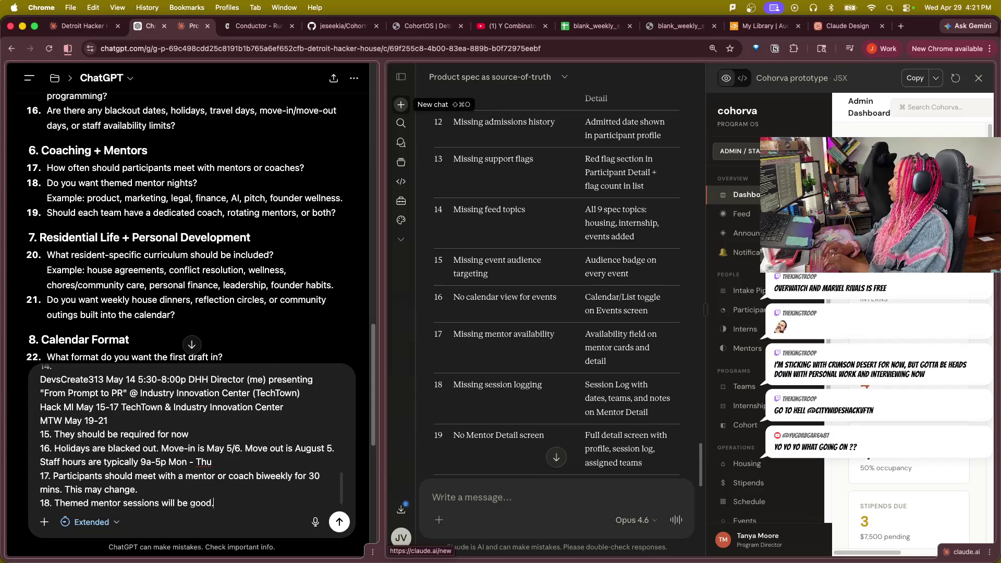
Write answer 18 welcoming themed mentor sessions and begin answer 19 naming the Director, correcting typos.
key("shift+Return")
type("19.")
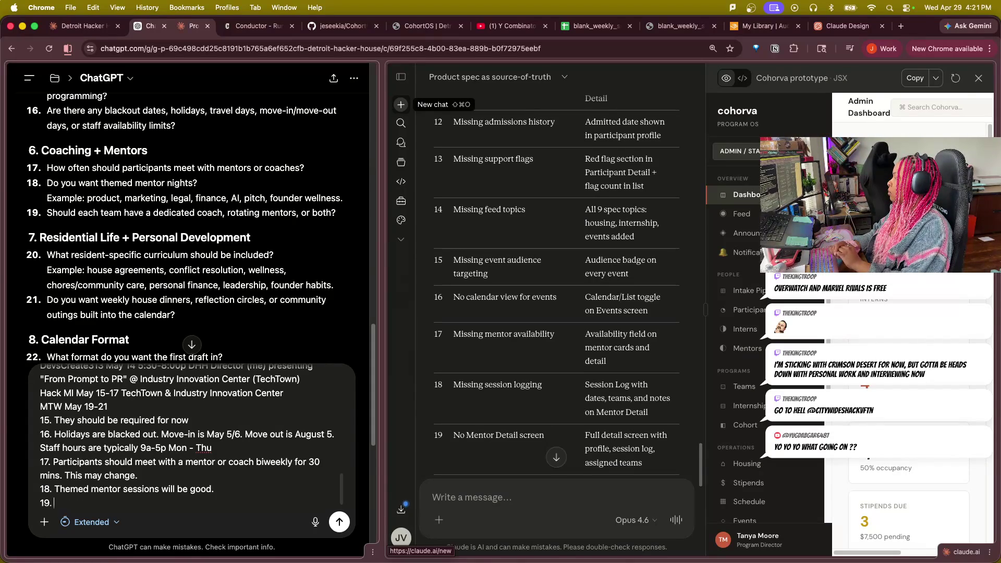
type("EAch")
key("BackSpace")
key("BackSpace")
type("ach te")
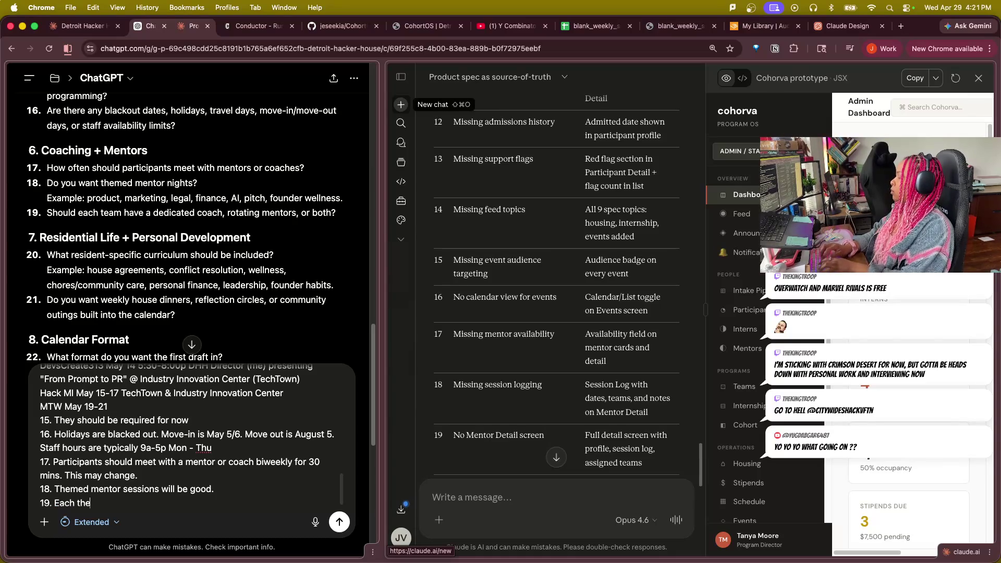
type("am will b")
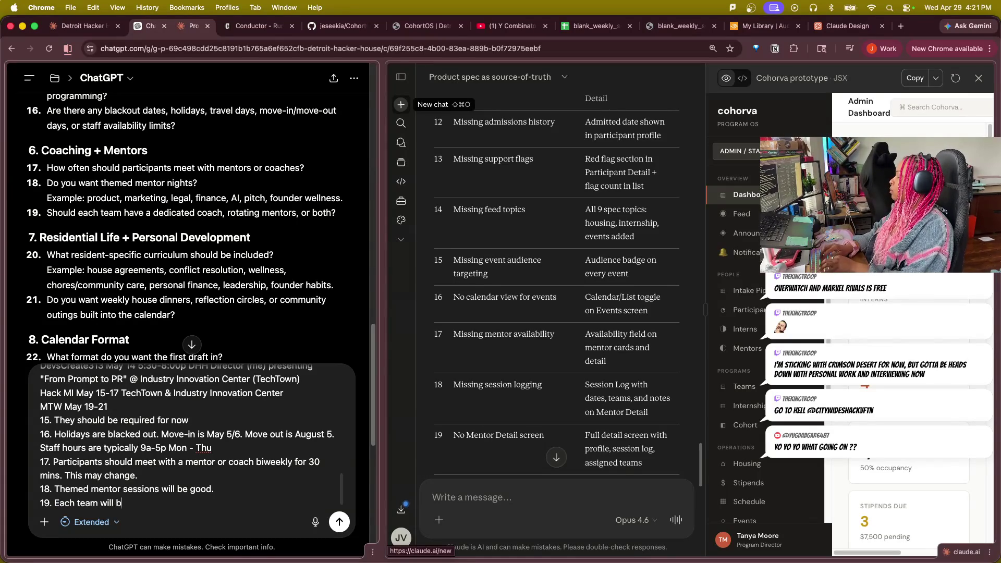
key("BackSpace")
type("have the Dikrec")
key("BackSpace")
key("BackSpace")
key("BackSpace")
type("ctor (me) as a dedicated mentor in th")
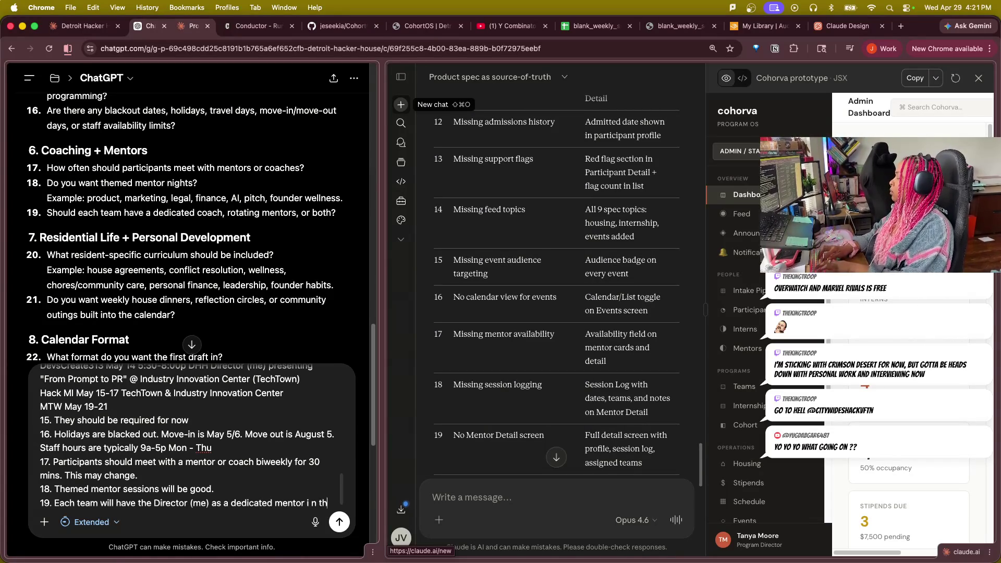
type("is")
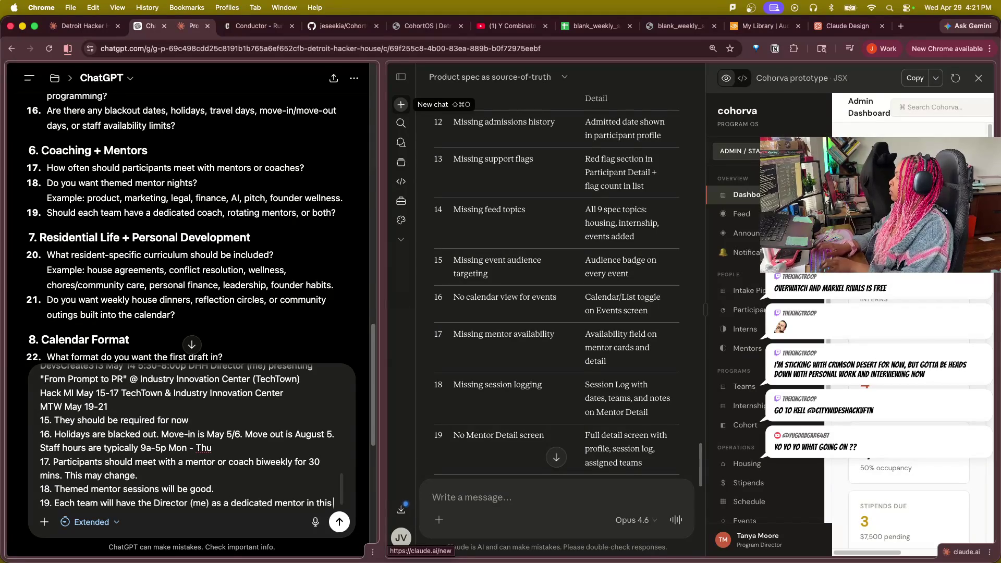
key("BackSpace")
key("BackSpace")
key("BackSpace")
key("BackSpace")
key("BackSpace")
key("BackSpace")
key("BackSpace")
key("BackSpace")
key("BackSpace")
type("coach in this pro")
key("BackSpace")
key("BackSpace")
key("BackSpace")
type("17.")
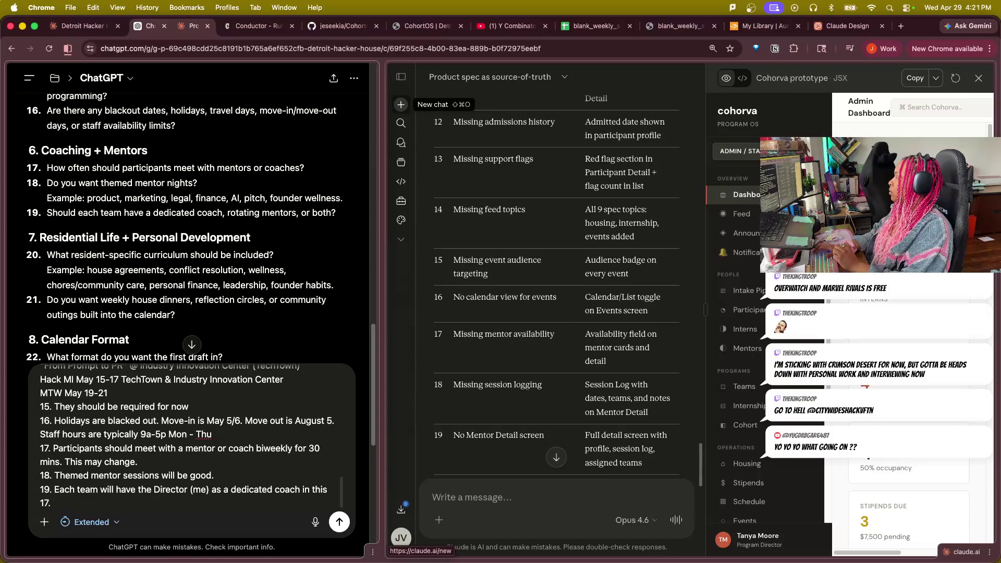
Reword answer 19 as Mentor/Coach with other coaches as available, remove the stray '17.' line, and start line 20.
key("BackSpace")
key("BackSpace")
key("BackSpace")
key("BackSpace")
key("BackSpace")
key("BackSpace")
key("BackSpace")
key("BackSpace")
key("BackSpace")
type("Mentor/Coach")
type(" i")
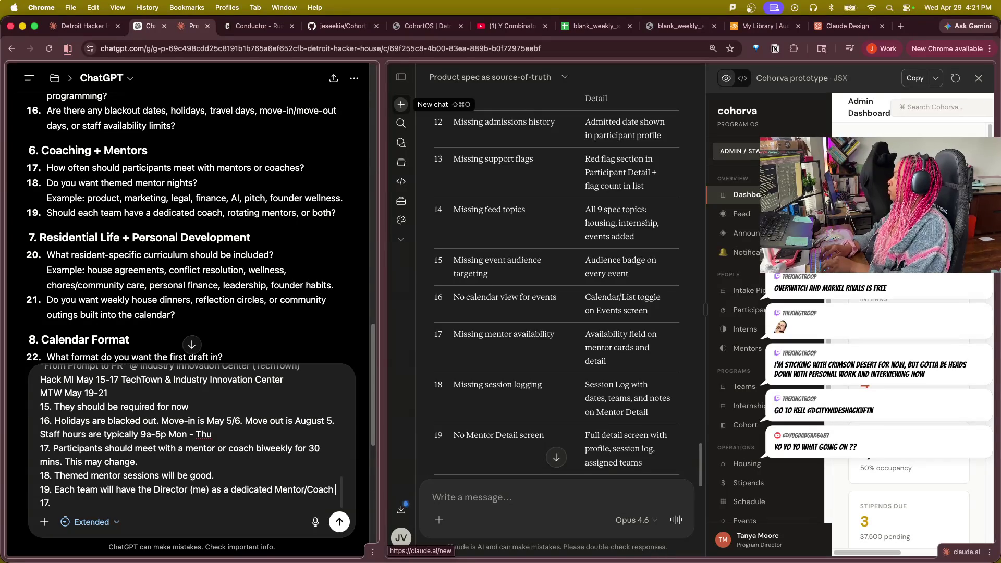
scroll(192, 234, "down", 5)
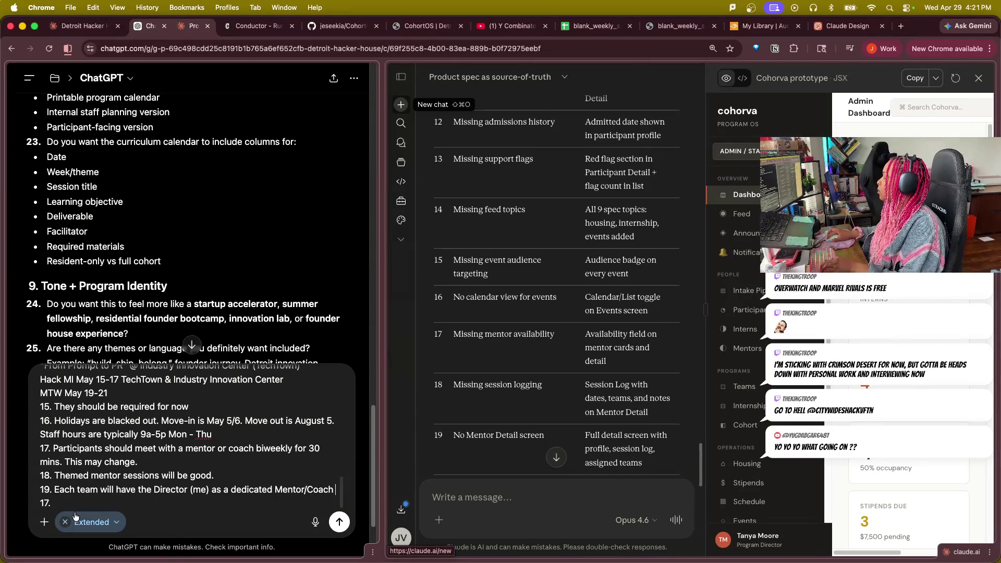
key("BackSpace")
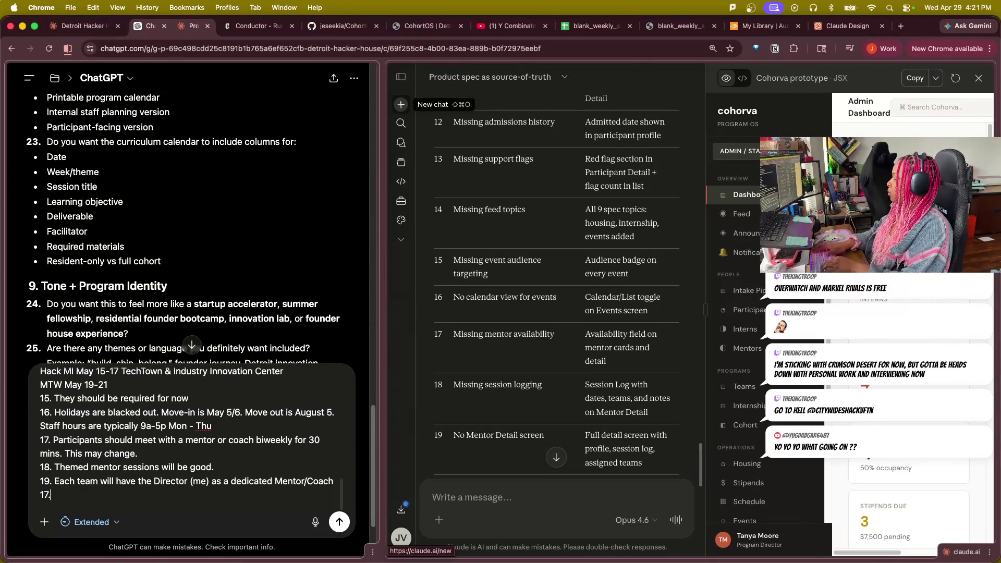
key("BackSpace")
type("abd with")
key("BackSpace")
key("BackSpace")
key("BackSpace")
key("BackSpace")
key("BackSpace")
key("BackSpace")
key("BackSpace")
type("nd will conenc")
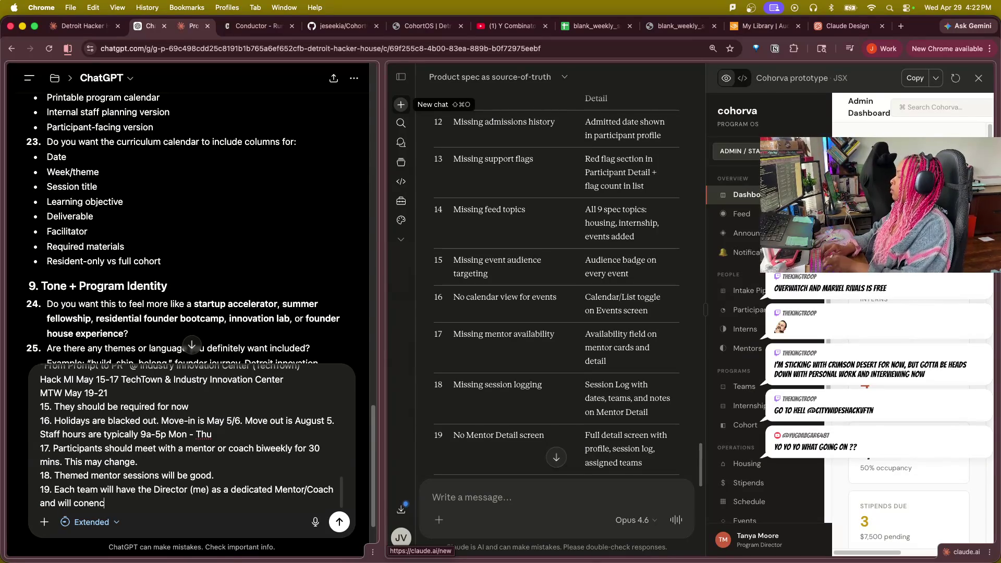
key("BackSpace")
key("BackSpace")
type("nect with cther coaches on")
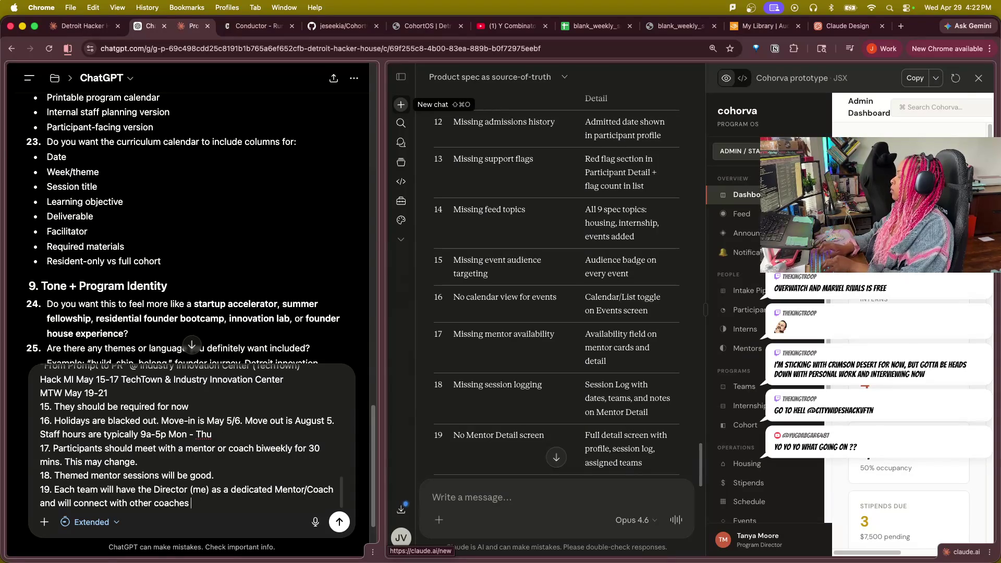
type(" as they become availab le fo")
key("BackSpace")
key("BackSpace")
key("BackSpace")
type("le for addi")
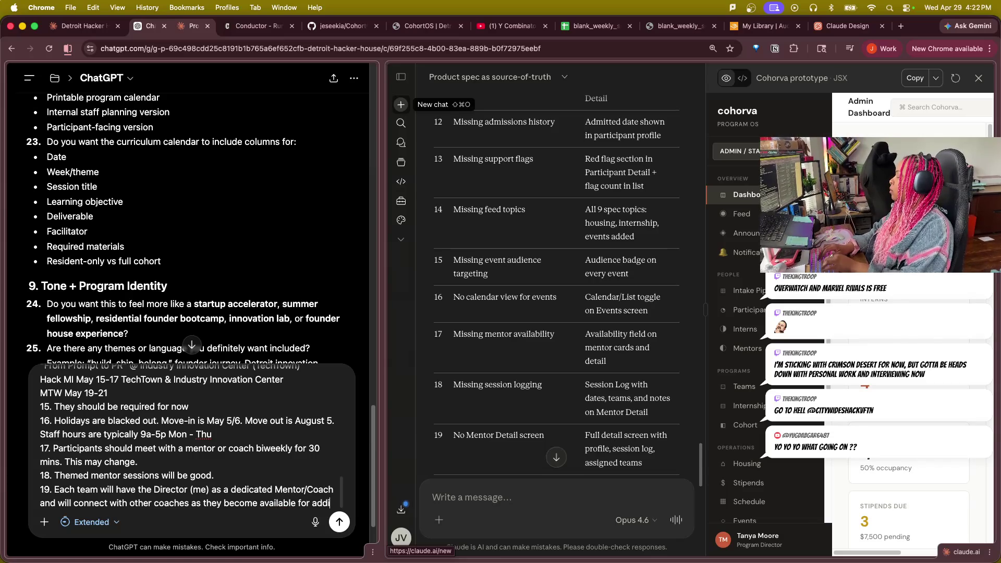
type("tional assistance /")
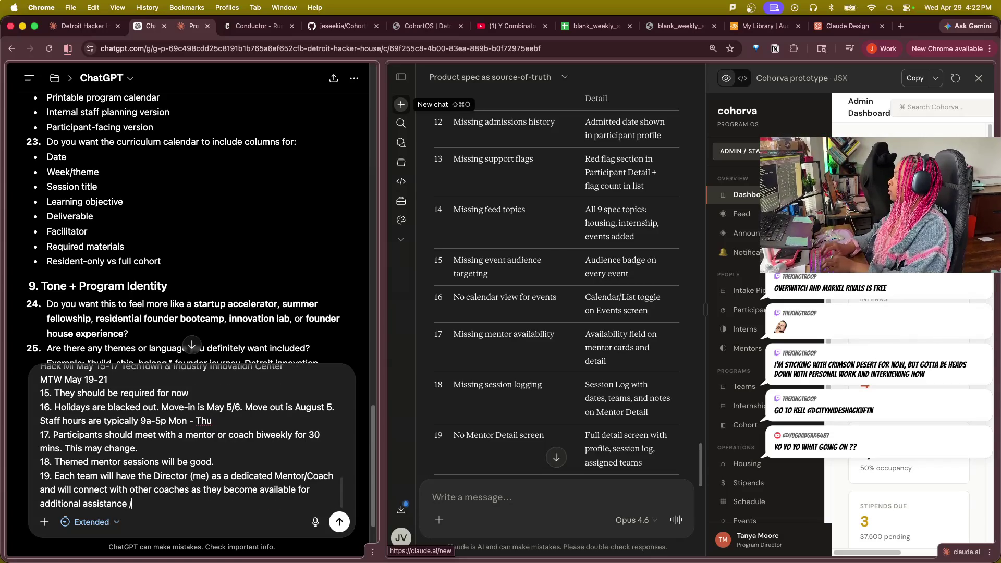
type(" support.")
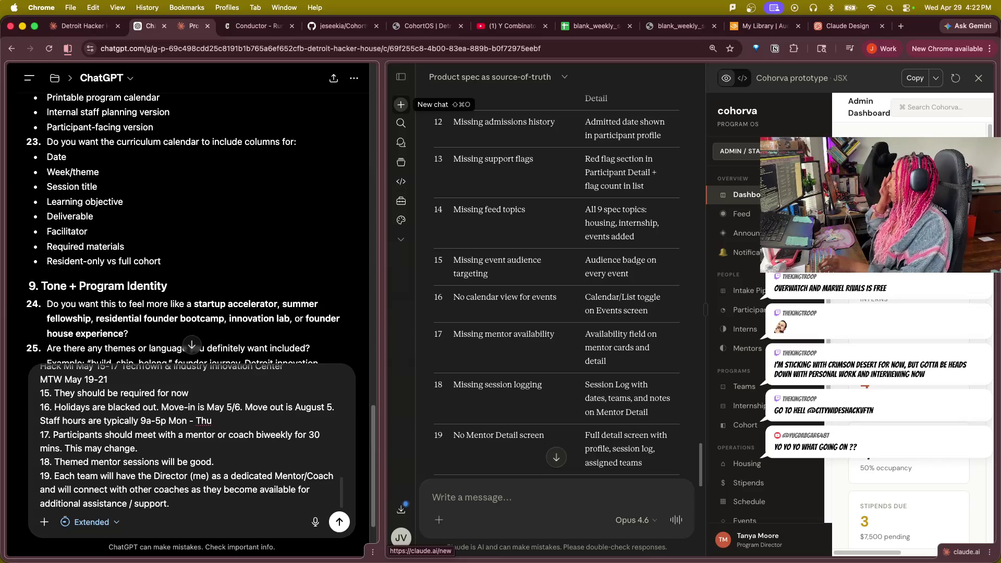
key("shift+Return")
type("20")
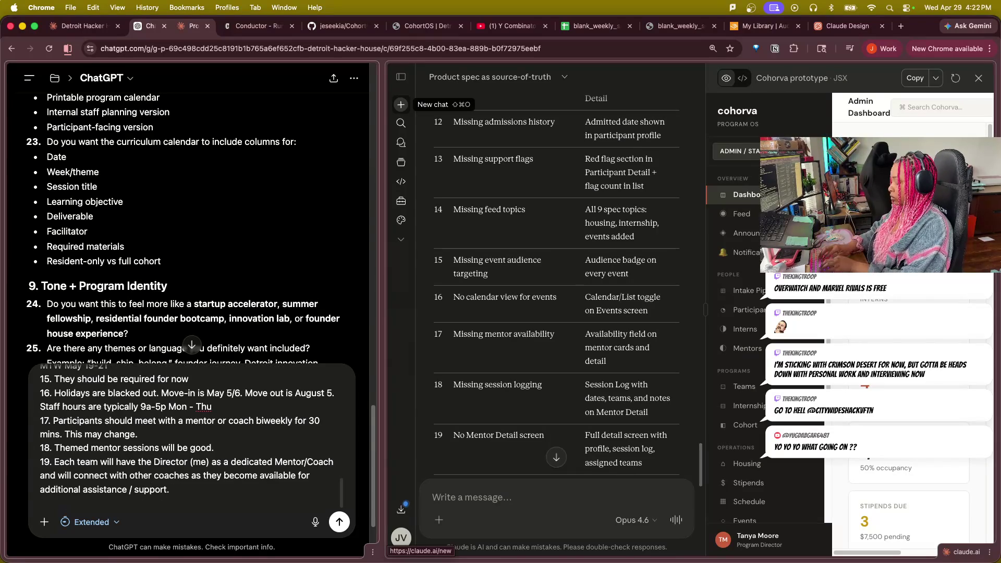
type(".")
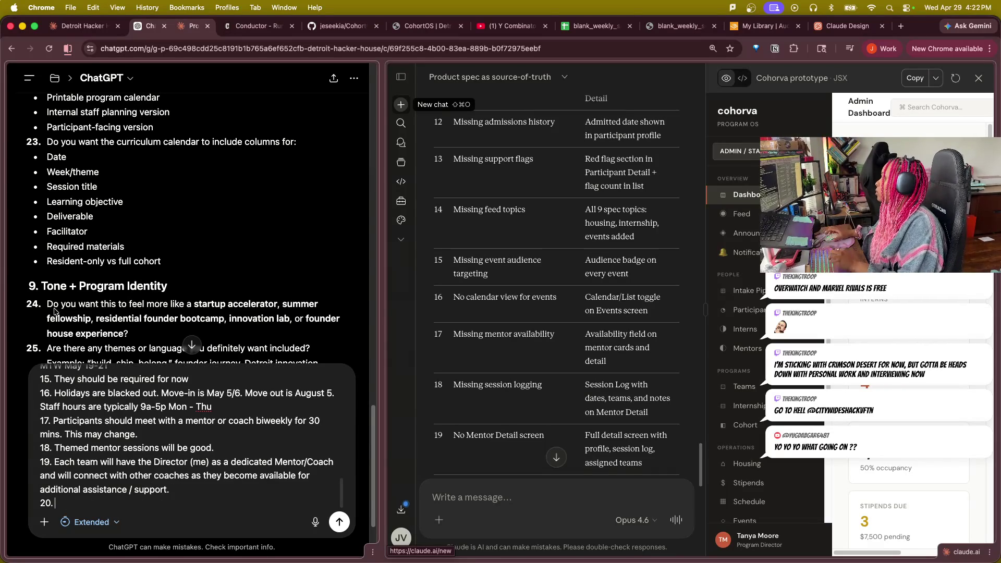
scroll(263, 193, "up", 2)
scroll(129, 224, "up", 1)
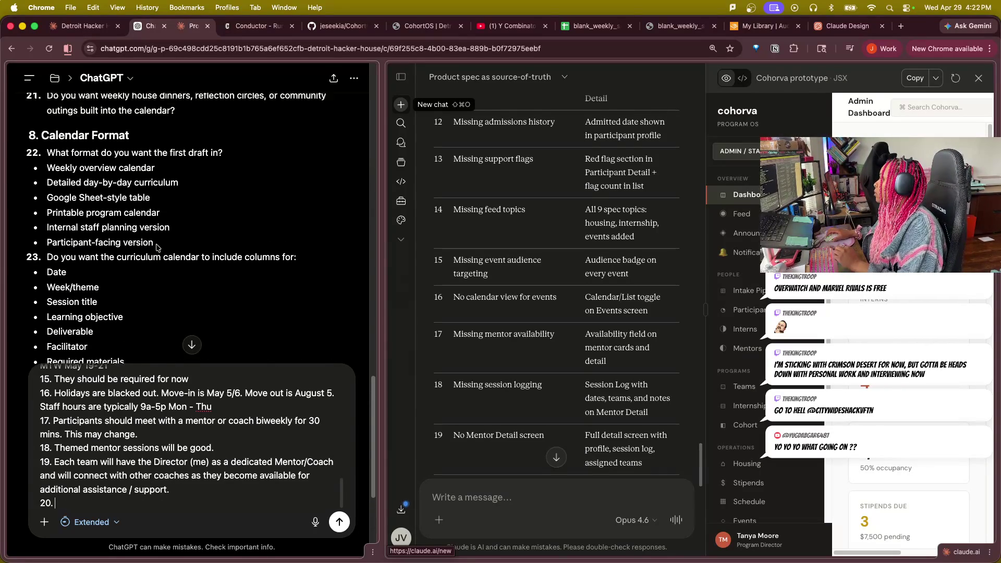
scroll(129, 225, "up", 1)
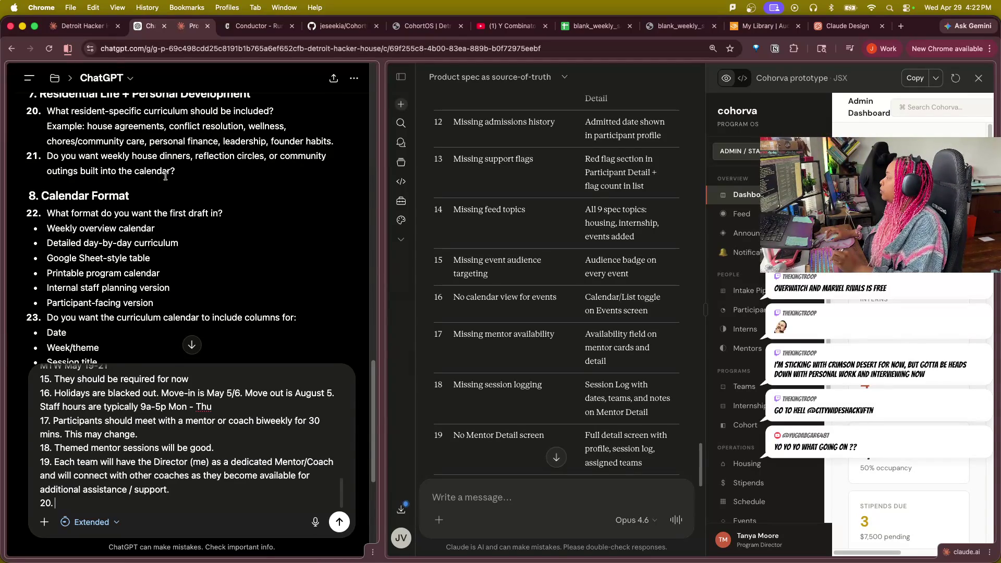
scroll(251, 301, "down", 1)
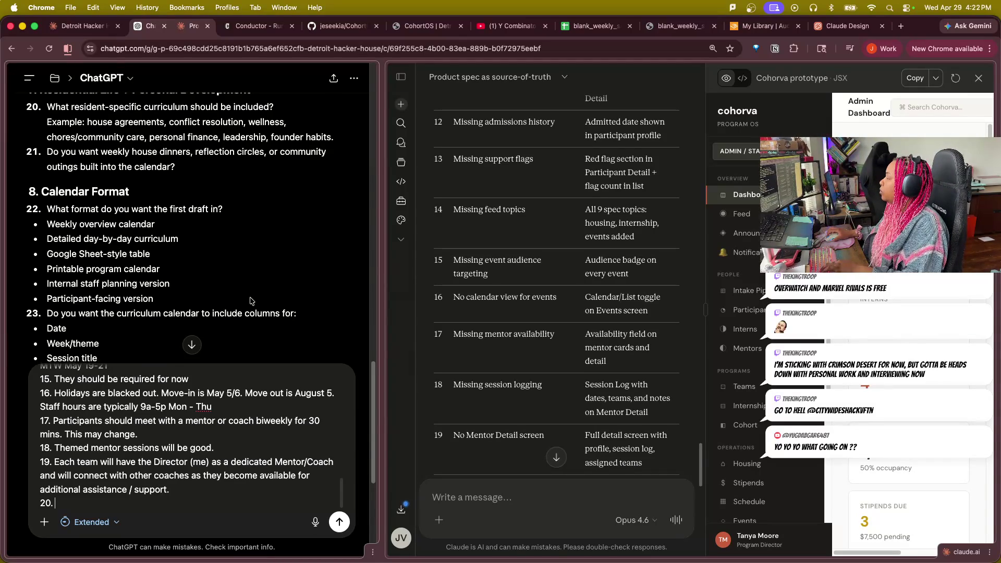
scroll(251, 301, "down", 2)
scroll(252, 296, "down", 1)
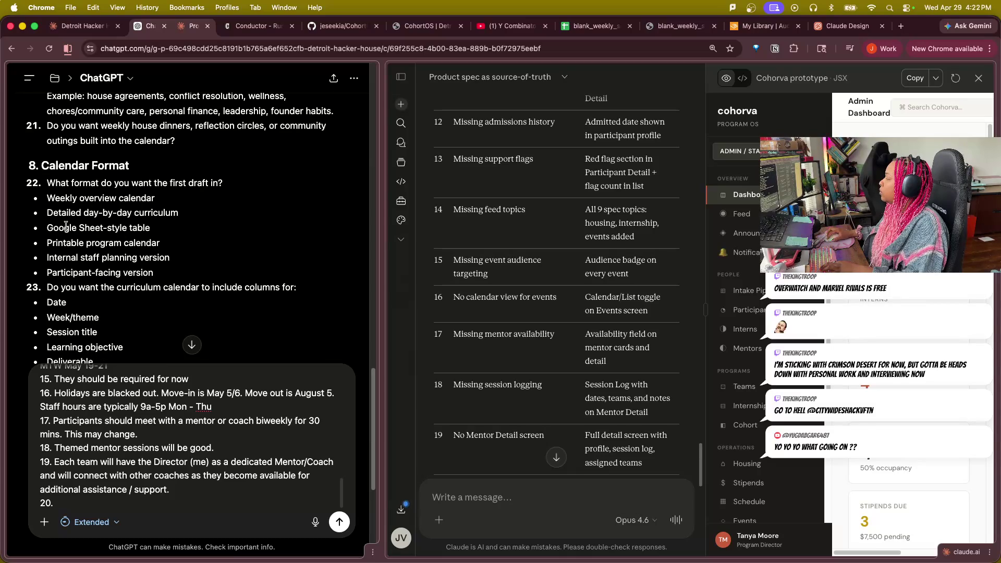
Highlight the Google Sheet-style table format option while reviewing questions 18–22.
left_click_drag(64, 228, 151, 228)
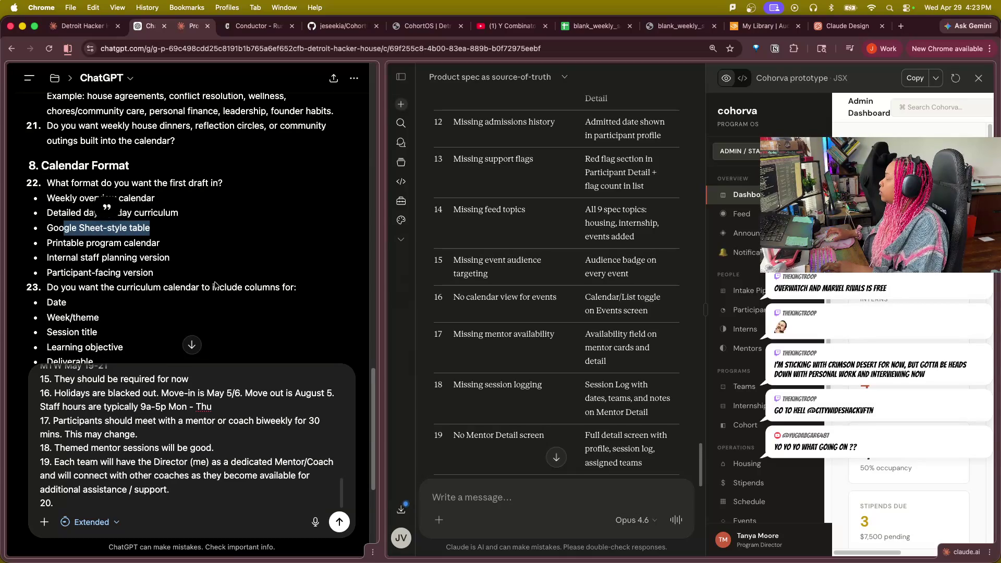
scroll(275, 285, "down", 1)
scroll(276, 285, "down", 2)
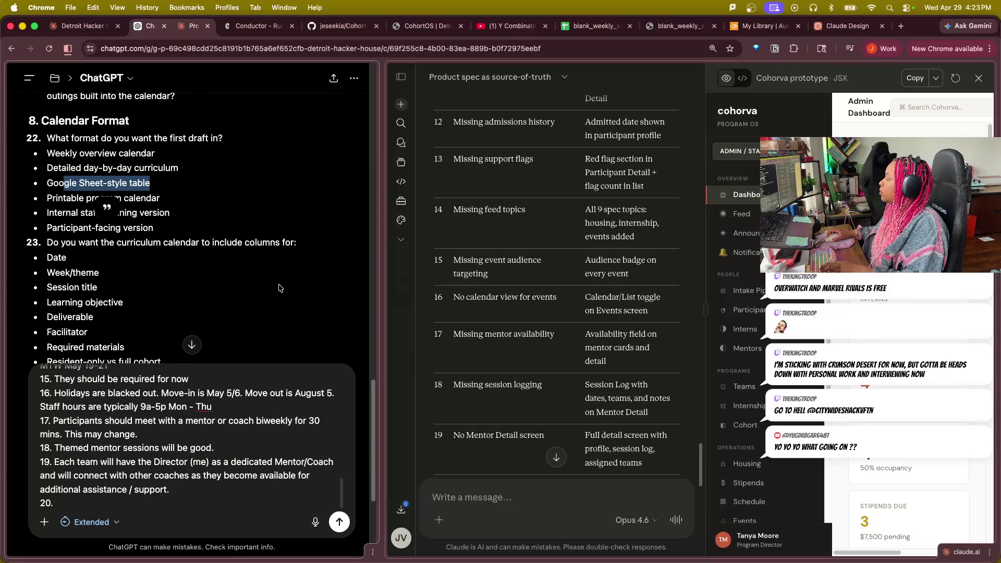
scroll(275, 286, "down", 2)
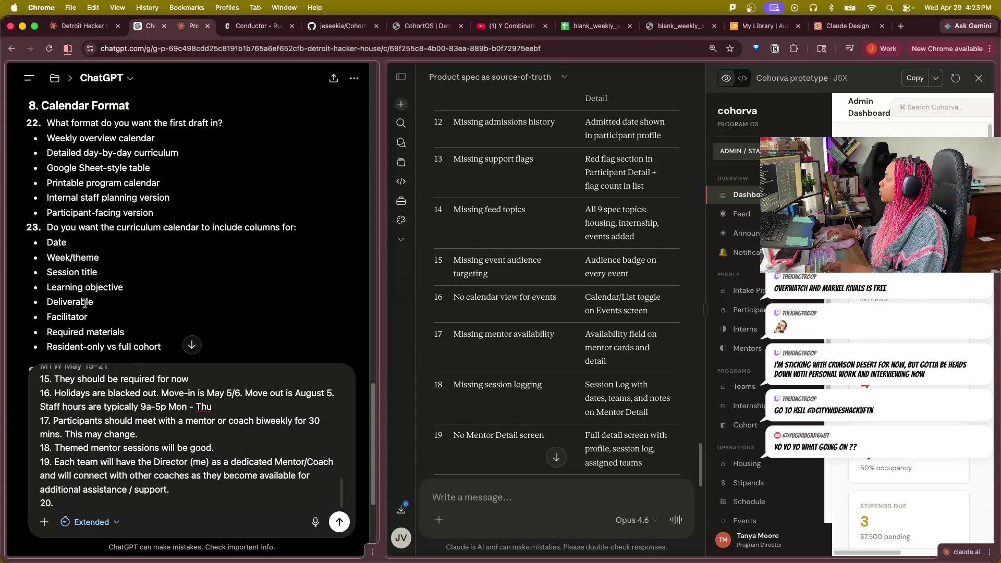
scroll(196, 268, "down", 1)
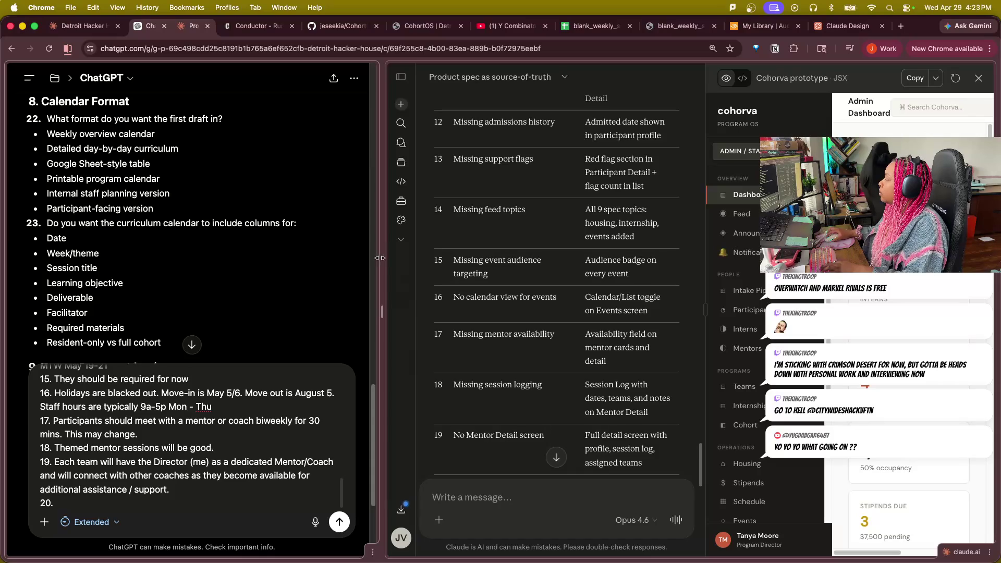
scroll(252, 272, "down", 5)
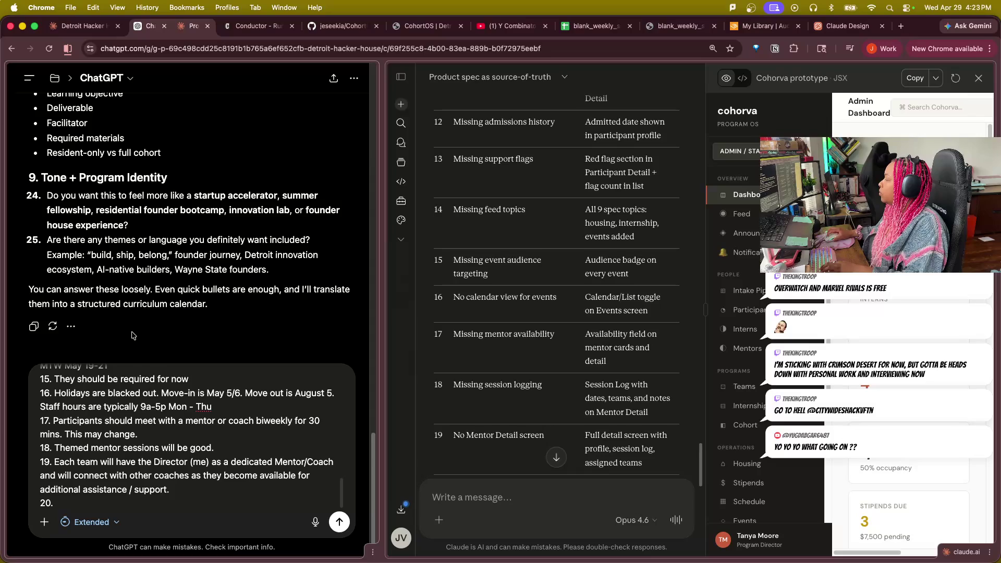
scroll(163, 284, "up", 5)
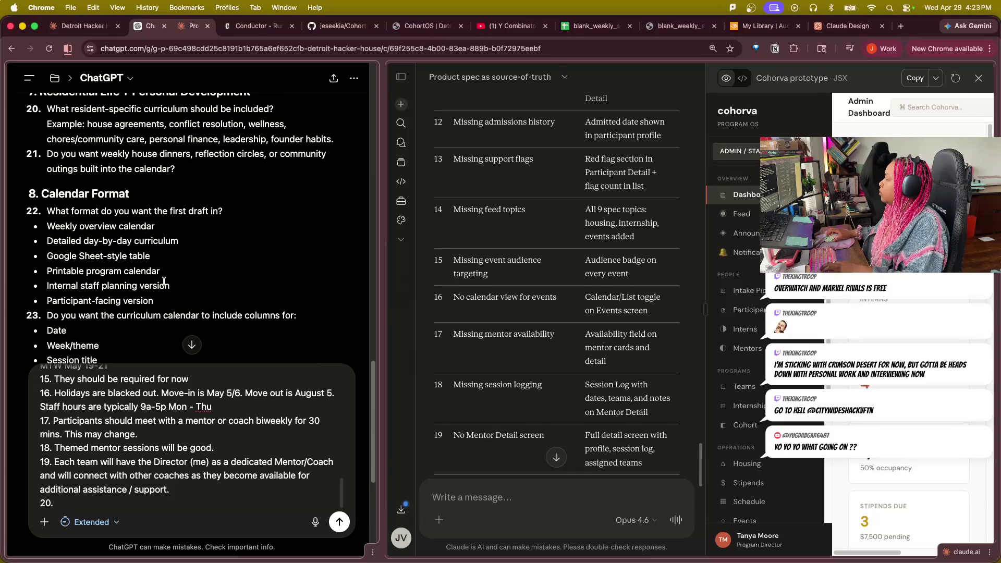
scroll(163, 283, "up", 2)
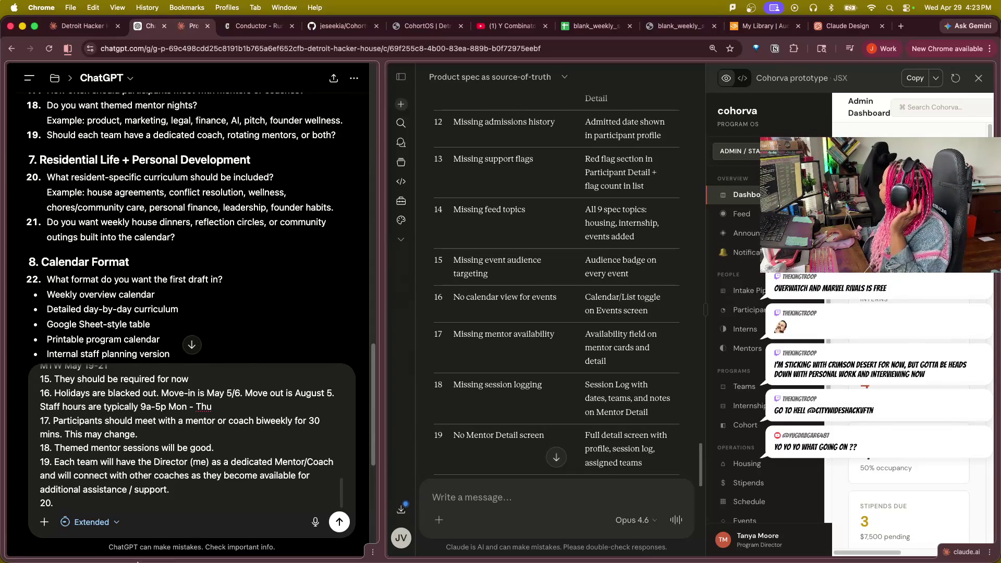
type("For now the Mon/Wed ")
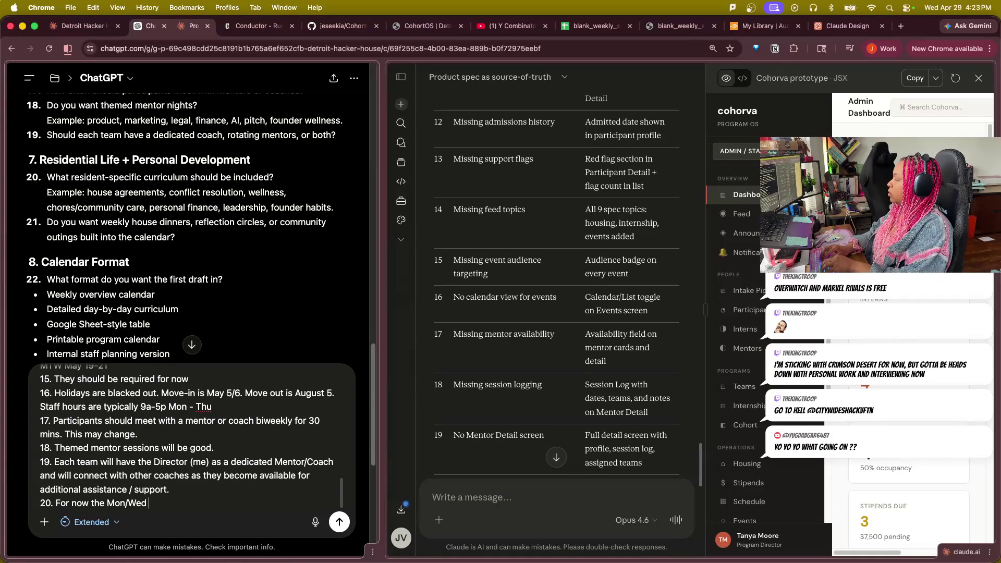
type("workshops as well as tghe")
Write answer 20: Mon/Wed workshops, Tue/Thu standups, startup fundamentals, leadership, professional and technical topics; start line 21.
key("BackSpace")
key("BackSpace")
key("BackSpace")
type("he ")
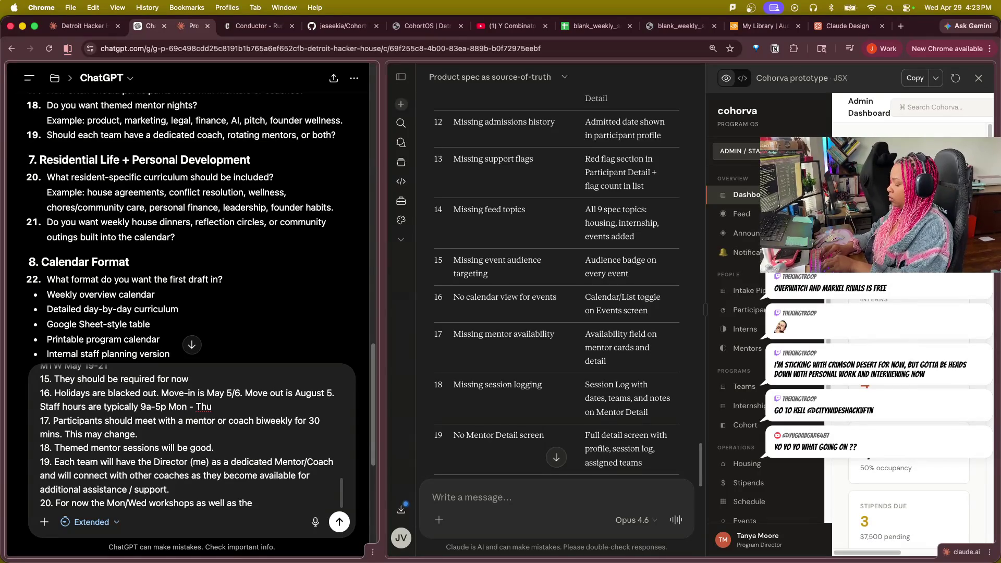
type("Tue / ")
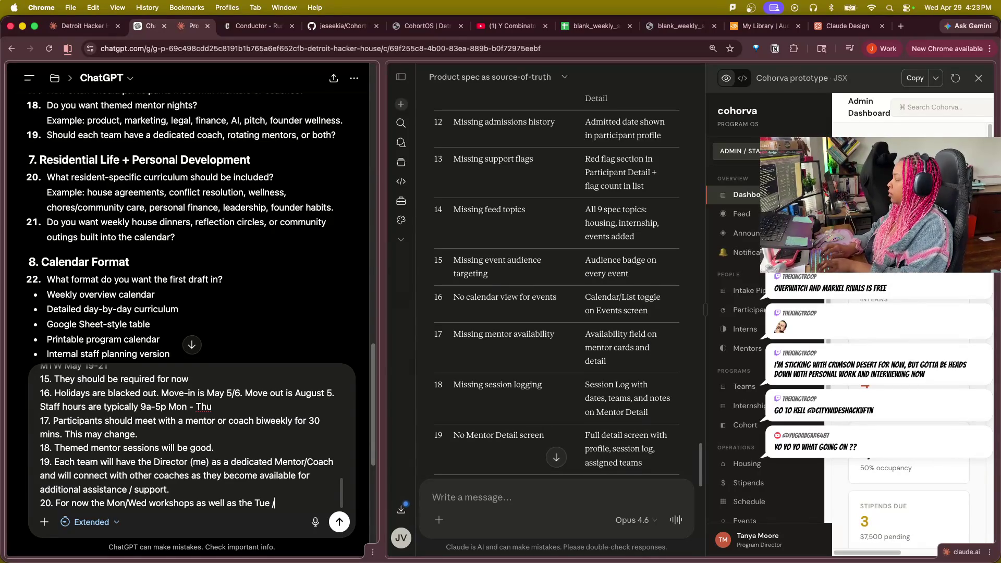
type("Thu standups")
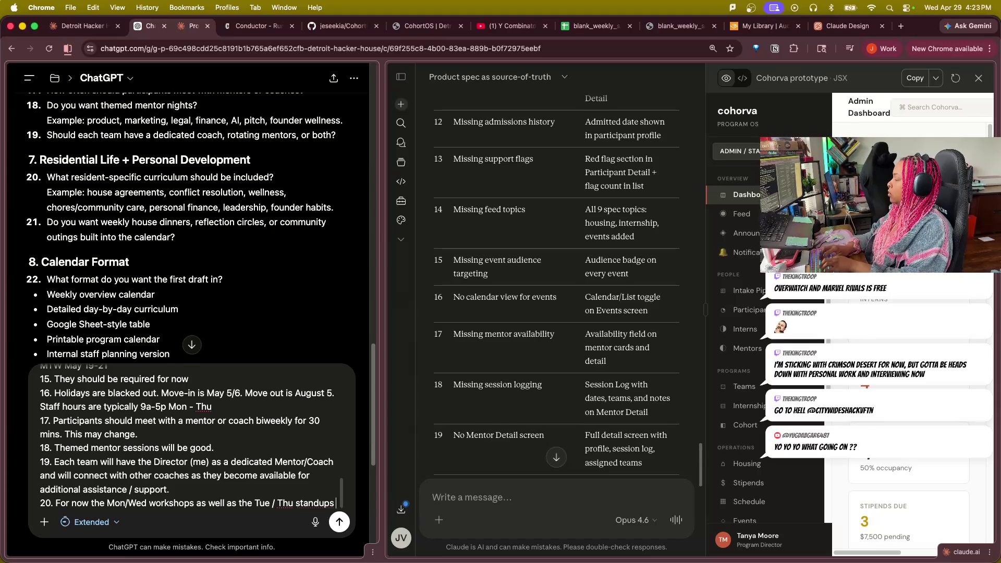
type(" are")
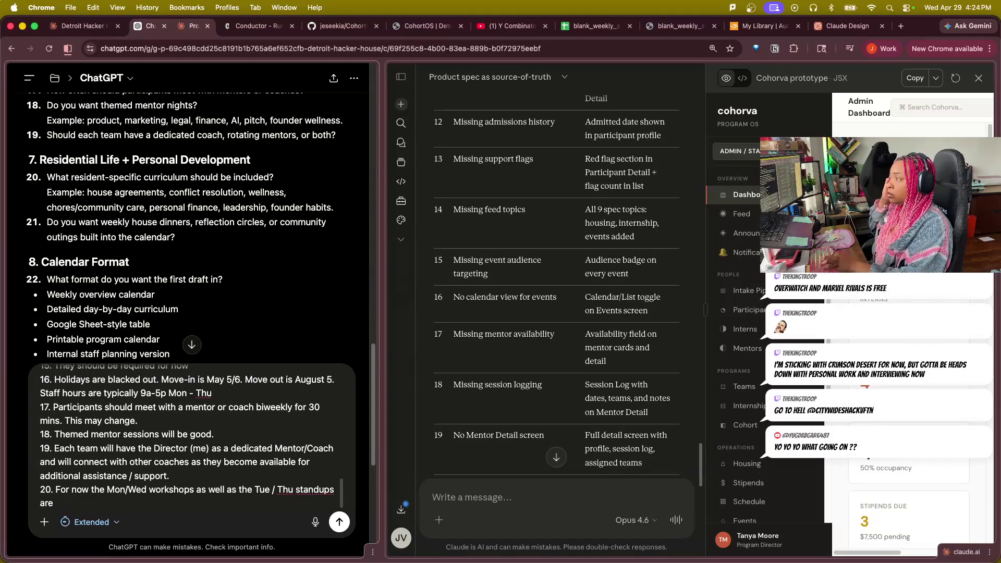
type("needed. The workshops should cover startup fundat")
key("BackSpace")
type("mentals as well as ")
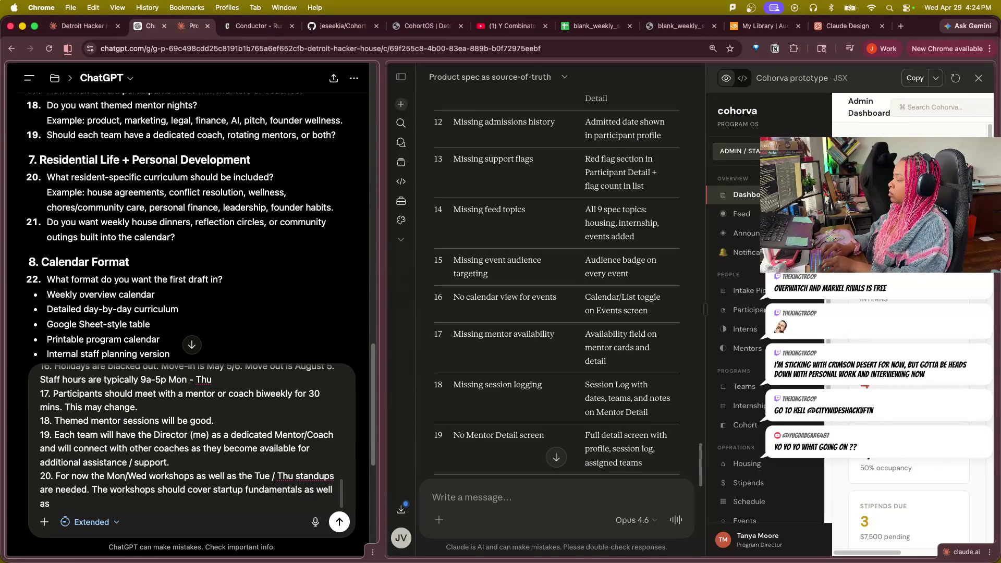
type("leadership.")
key("BackSpace")
type("and professiopnal")
key("BackSpace")
key("BackSpace")
key("BackSpace")
type("nal development tgo")
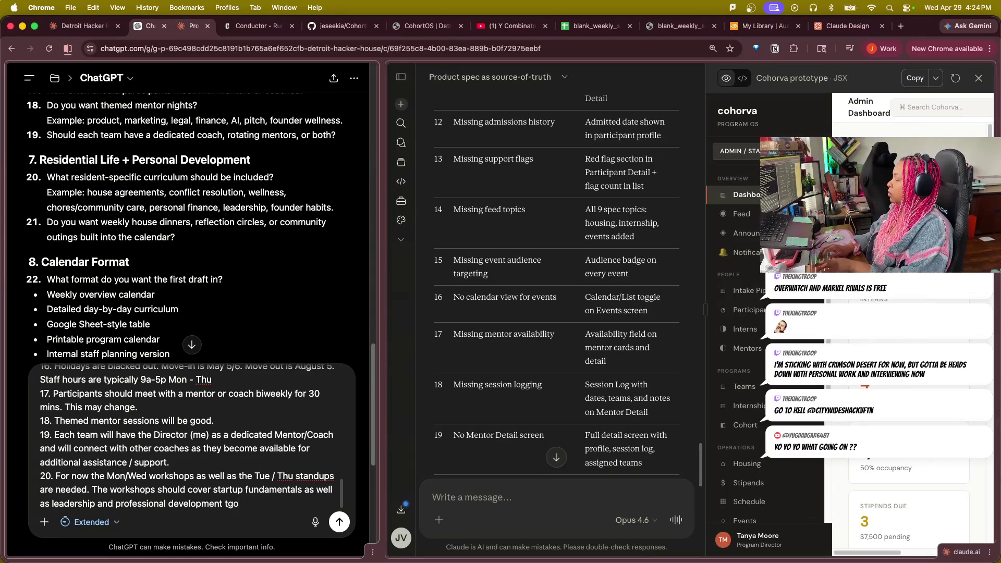
key("BackSpace")
key("BackSpace")
type("opics.")
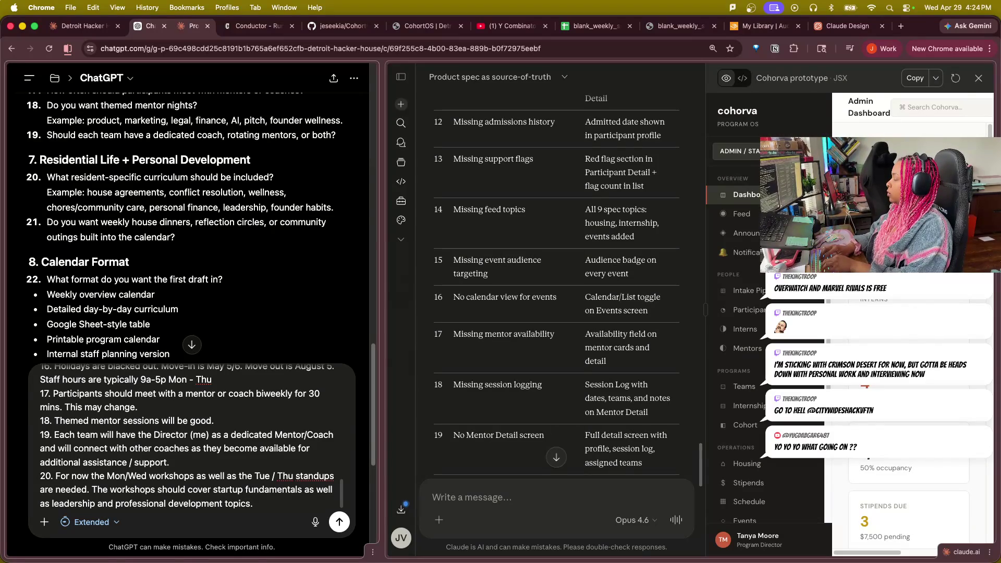
type(" Technical")
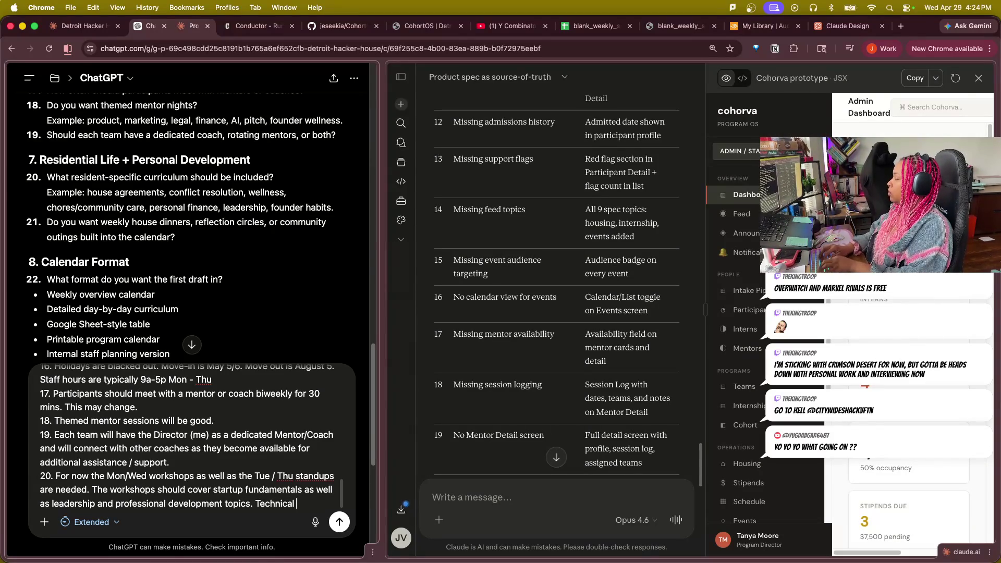
type(" workshos")
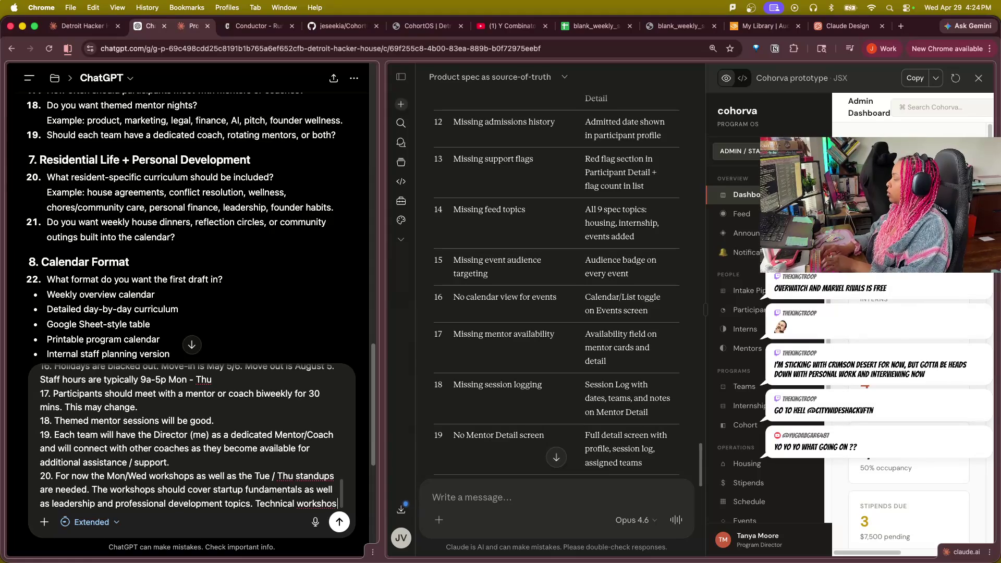
key("BackSpace")
type("ps should also be included")
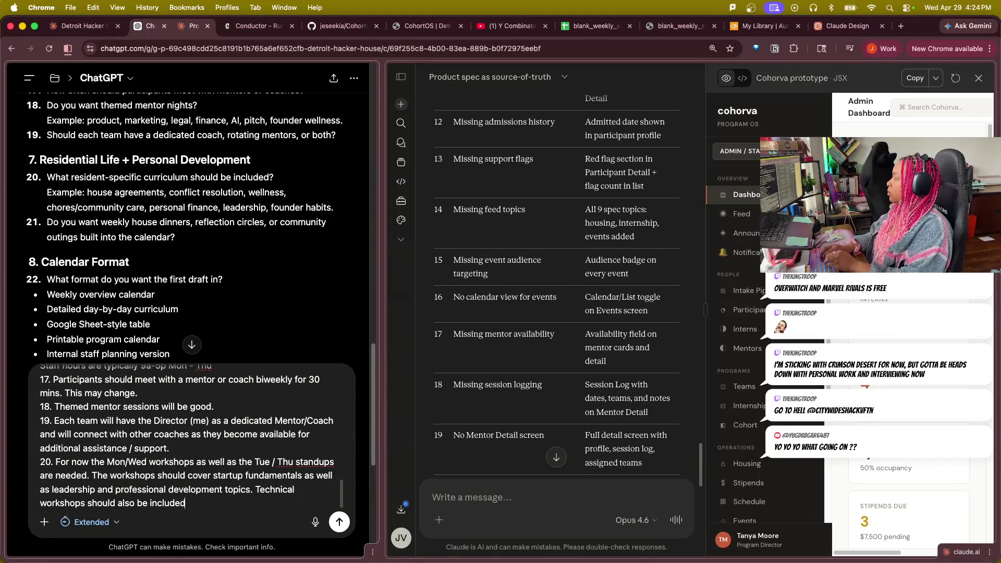
type(" (maybe wednesdays?).")
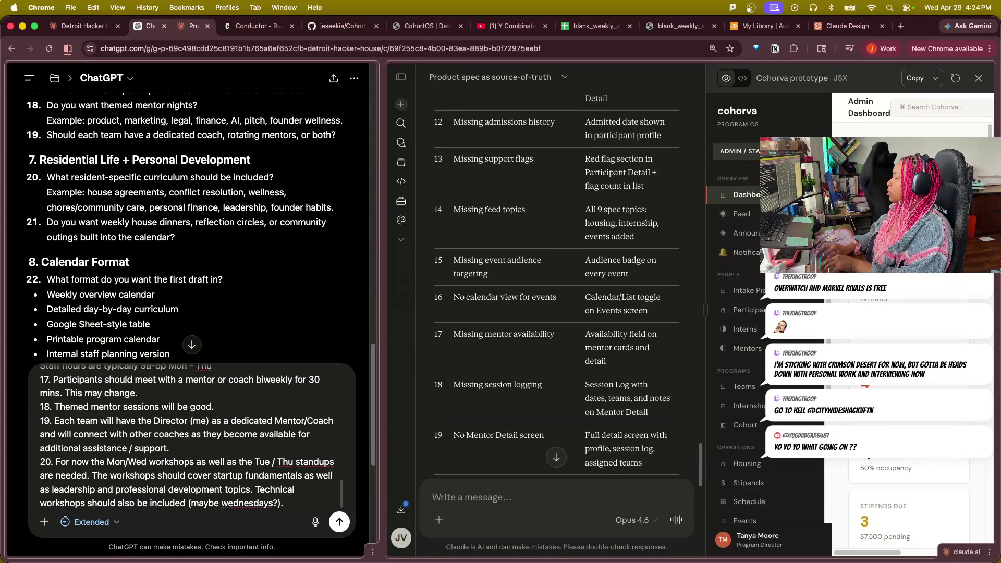
key("shift+Return")
type("21.")
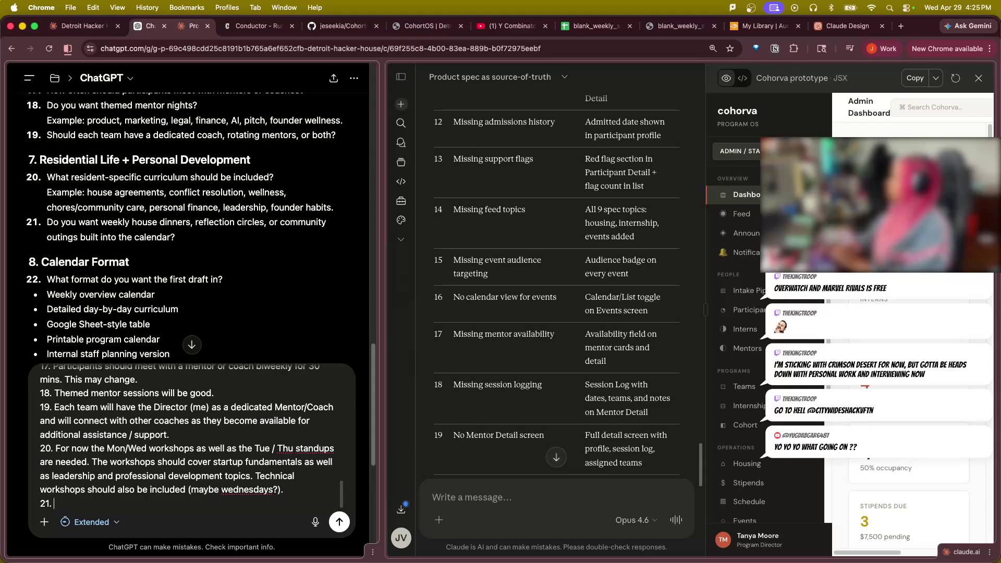
type("We should do a weekly")
type(" dinner, but I'm not sure when yet.")
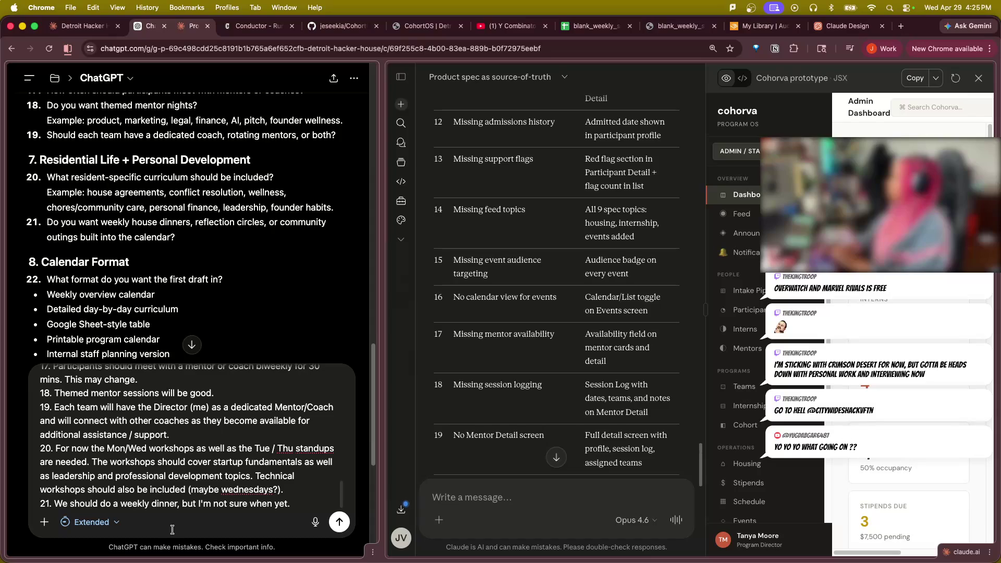
type("b")
type("re")
Write answer 21 on a weekly meal at an undecided time, replacing 'dinner' with 'meal'.
key("BackSpace")
key("BackSpace")
key("BackSpace")
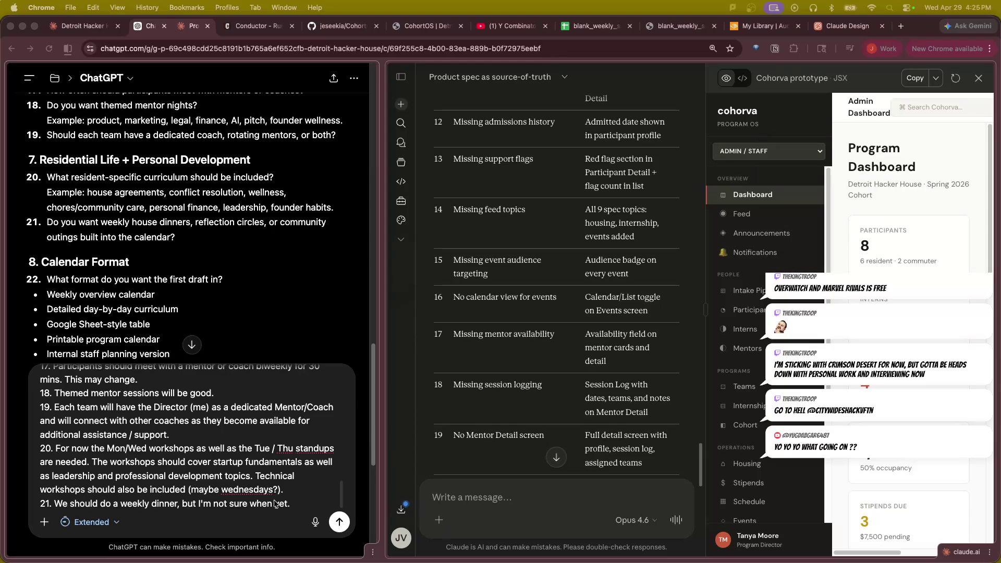
double_click(164, 504)
type("meal")
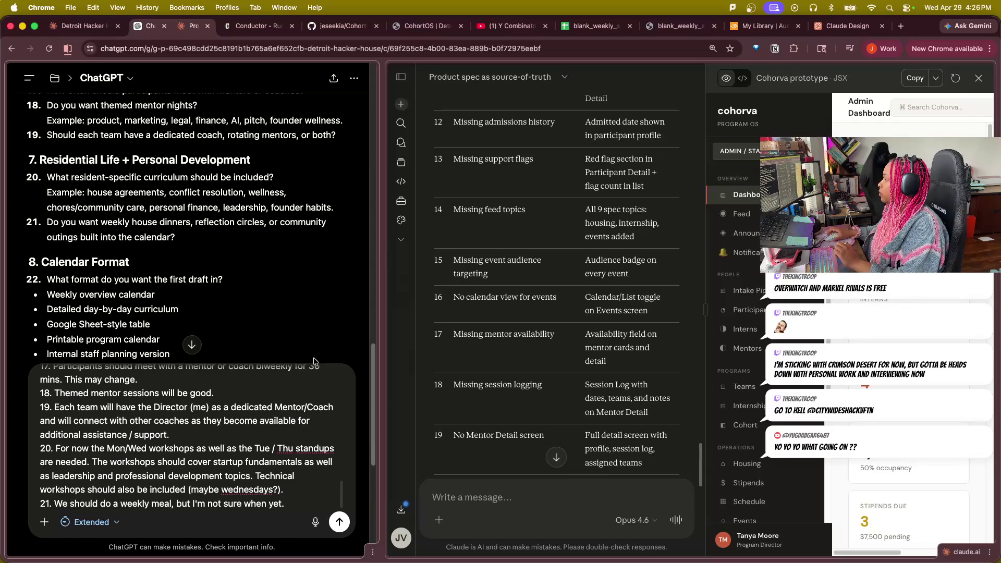
type("Reflection ")
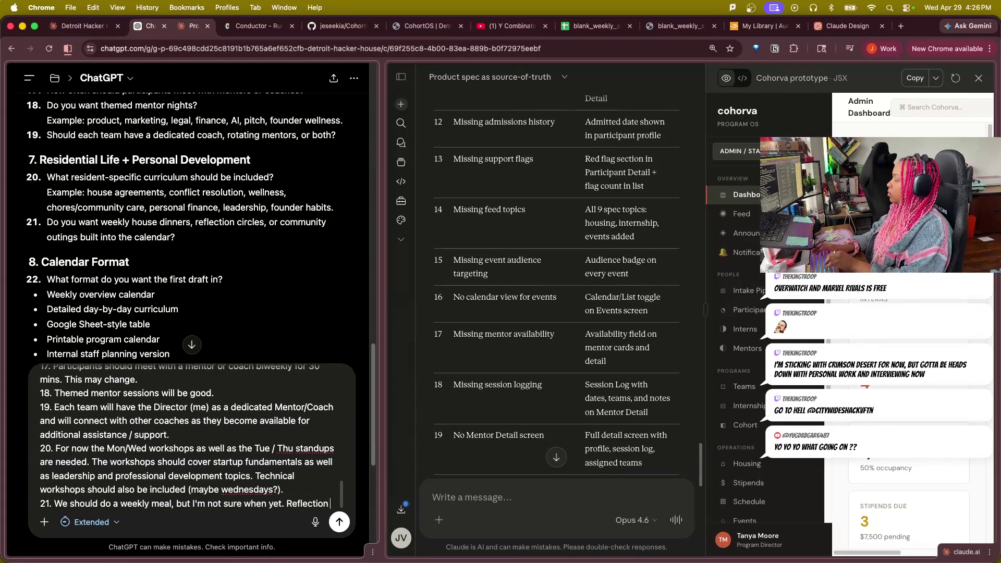
type("circles/ peer circles ")
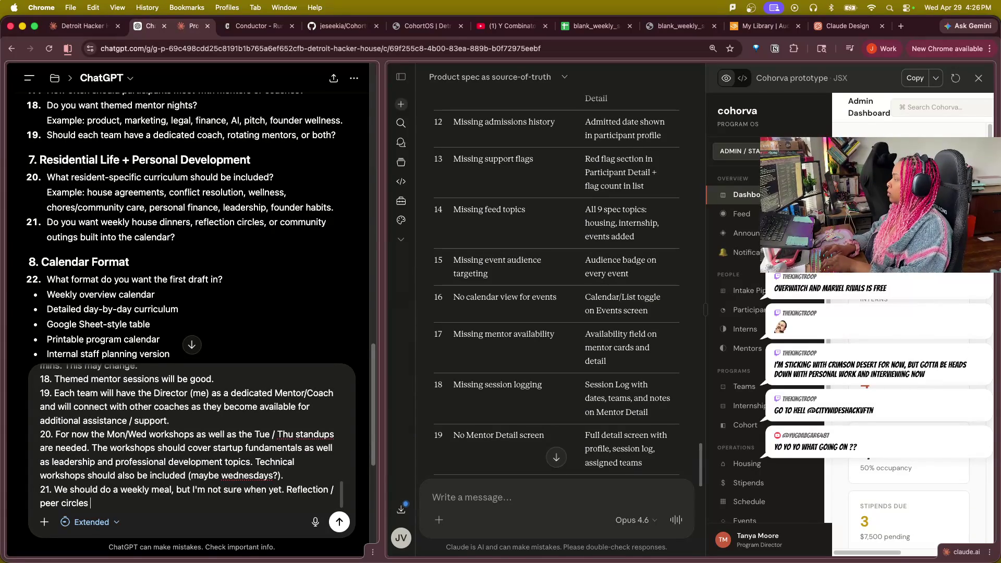
type("should be included")
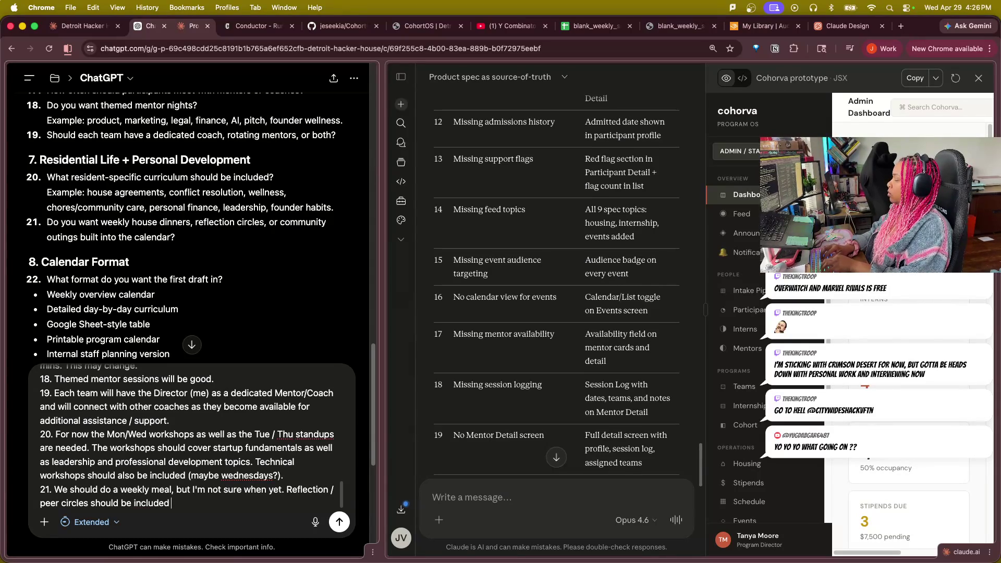
type(" loosely for now. ")
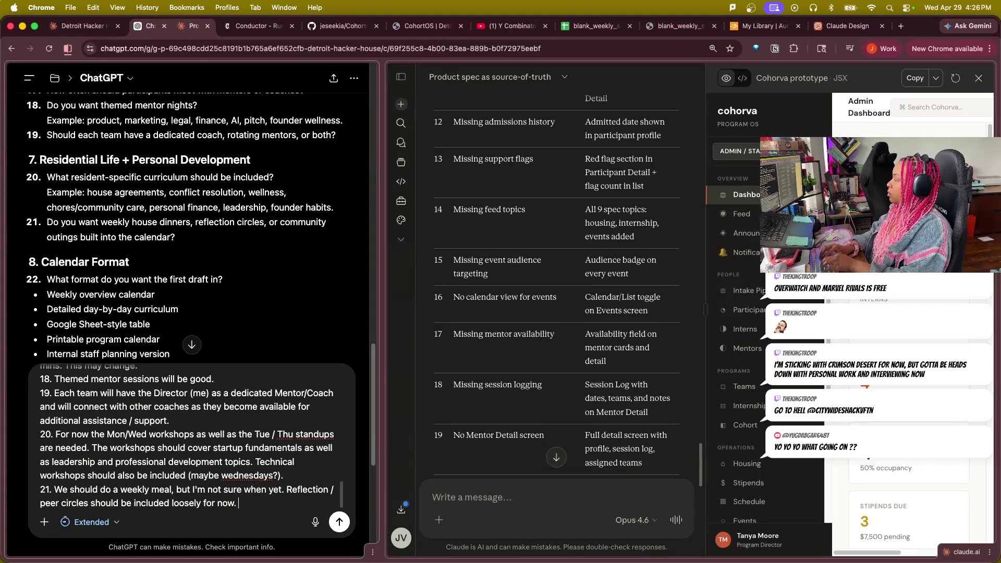
type("Community out")
type("ings will typically")
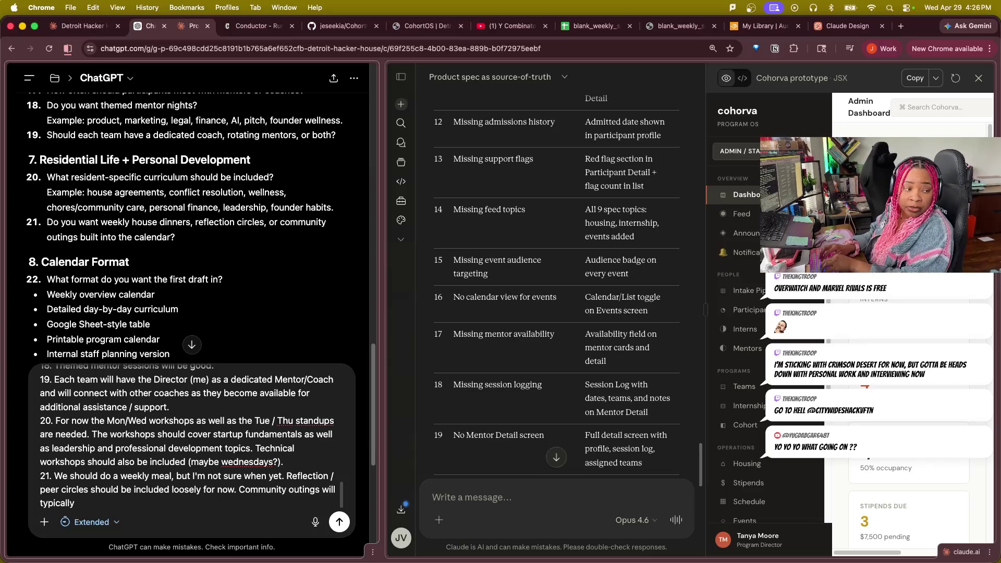
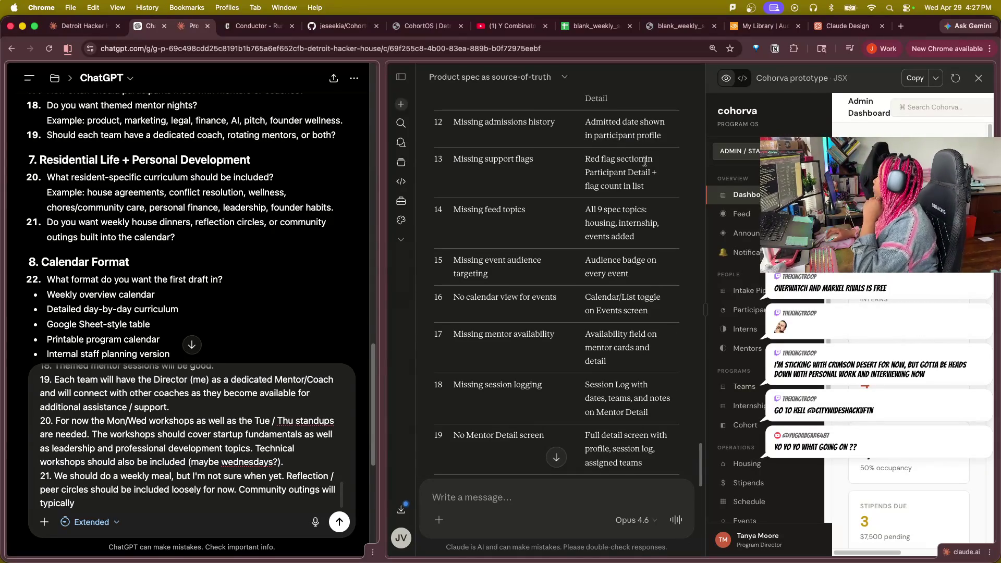
scroll(131, 491, "down", 1)
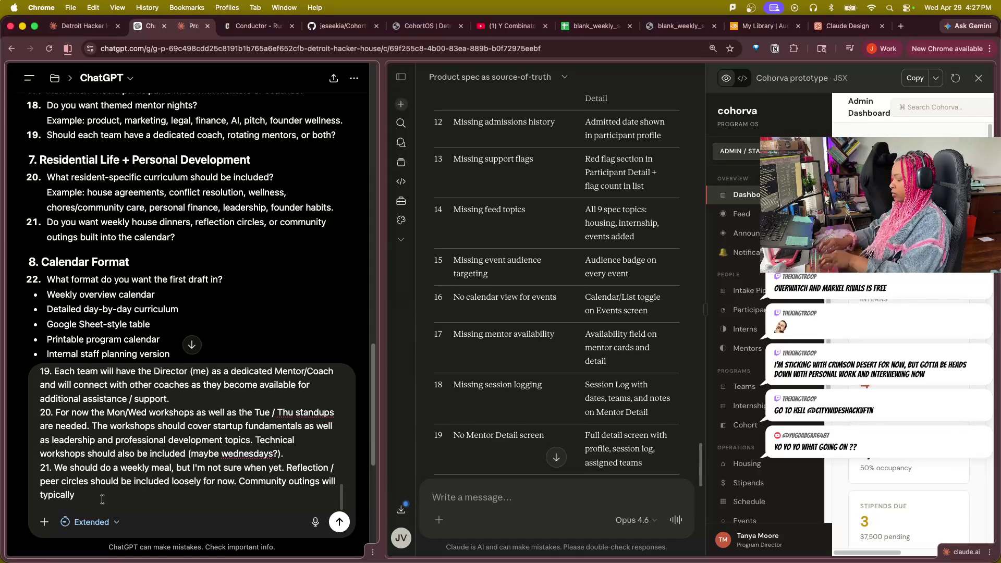
type("be Tued")
Finish answer 21 with community outings on Tuesday, Wednesday and Thursday nights during tech meetups.
key("BackSpace")
type("sdayt")
key("BackSpace")
type("/ Thursday nights when there are")
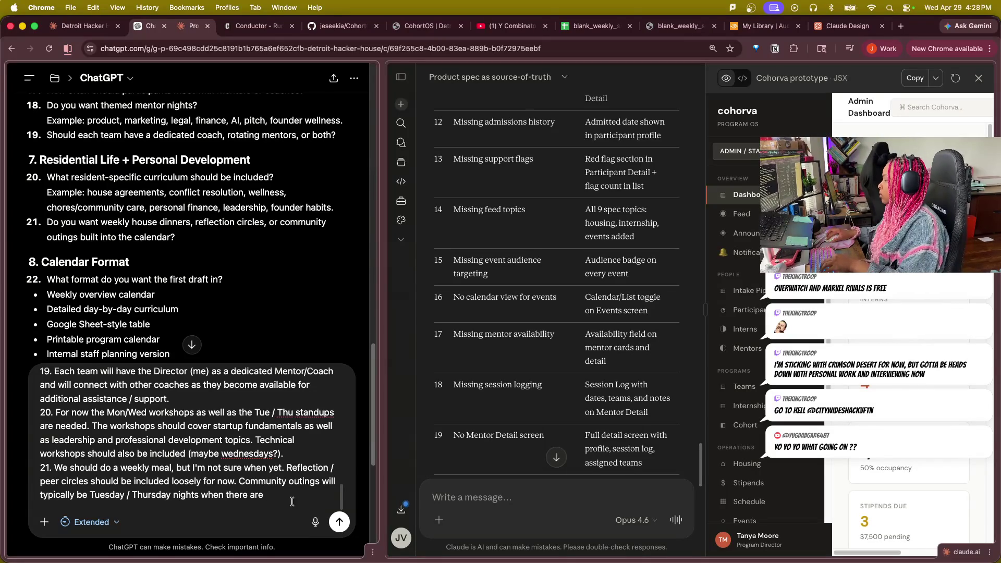
left_click_drag(130, 497, 125, 496)
key("BackSpace")
key("BackSpace")
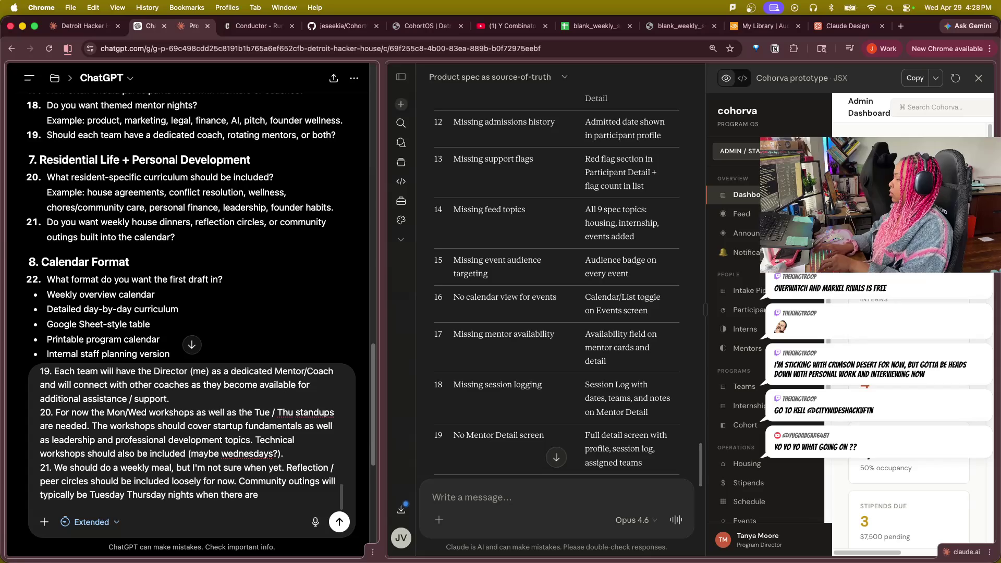
key("BackSpace")
type(", Wed")
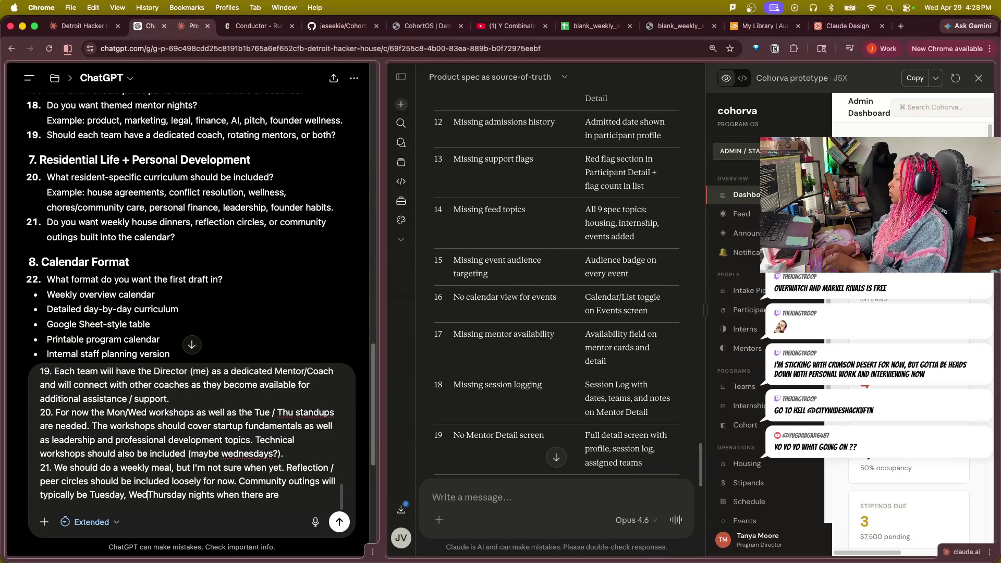
type("nesday, Thursday nigh")
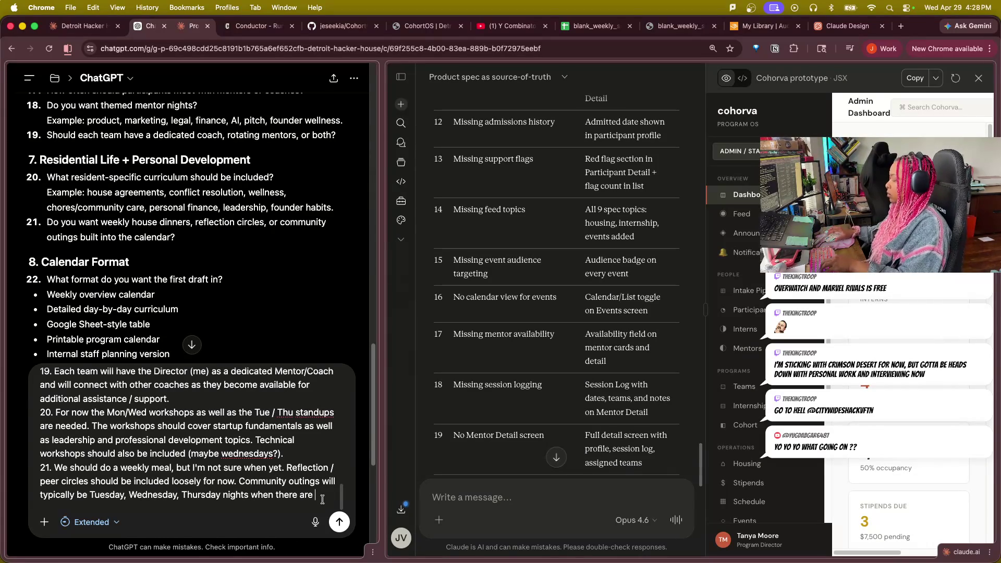
type("ts when there are tech meetups happening")
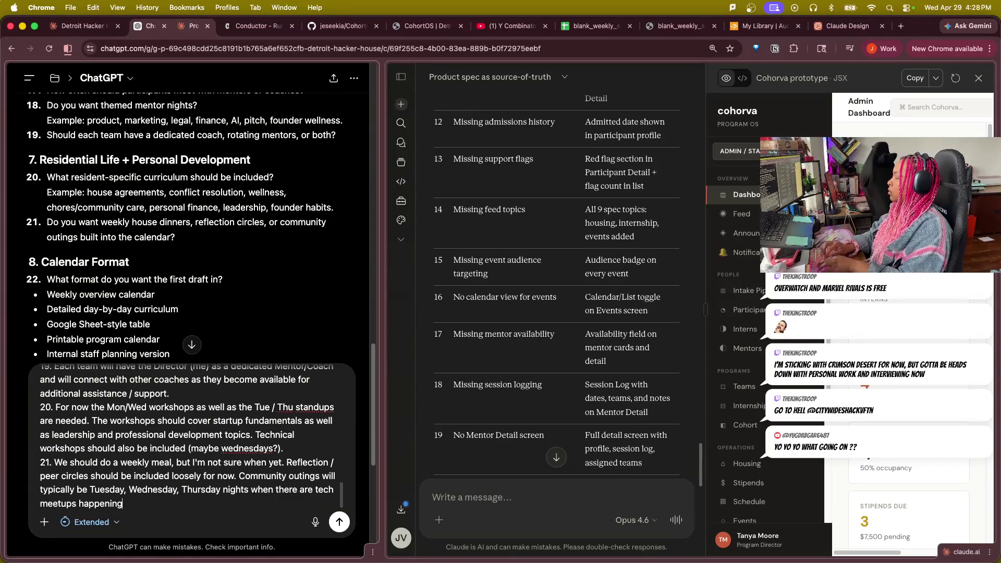
type(".")
Begin a new line numbered '22.' for the next answer.
key("shift+Return")
type("22. For")
key("BackSpace")
key("BackSpace")
key("BackSpace")
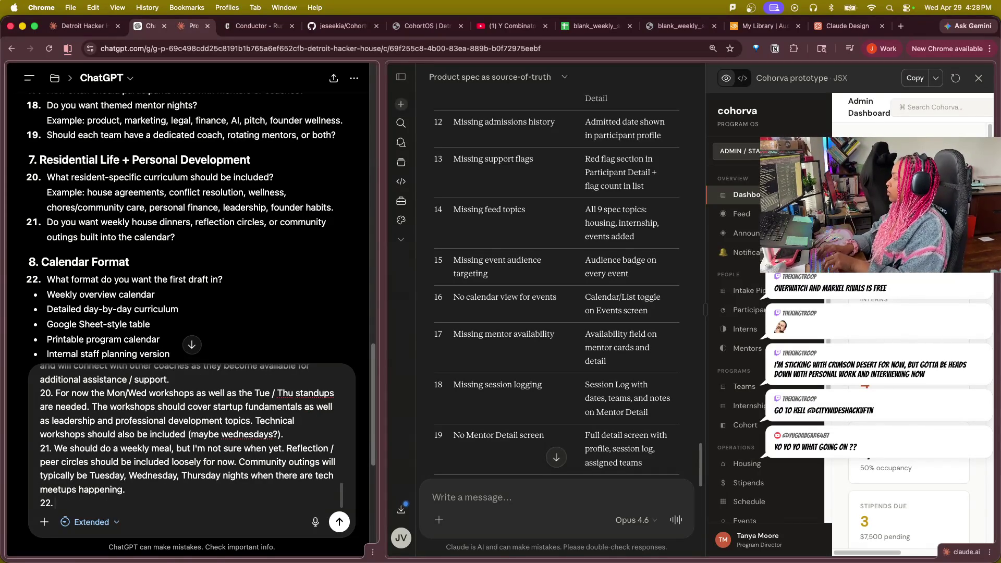
type("I want a full detailed day-by-day curriculum")
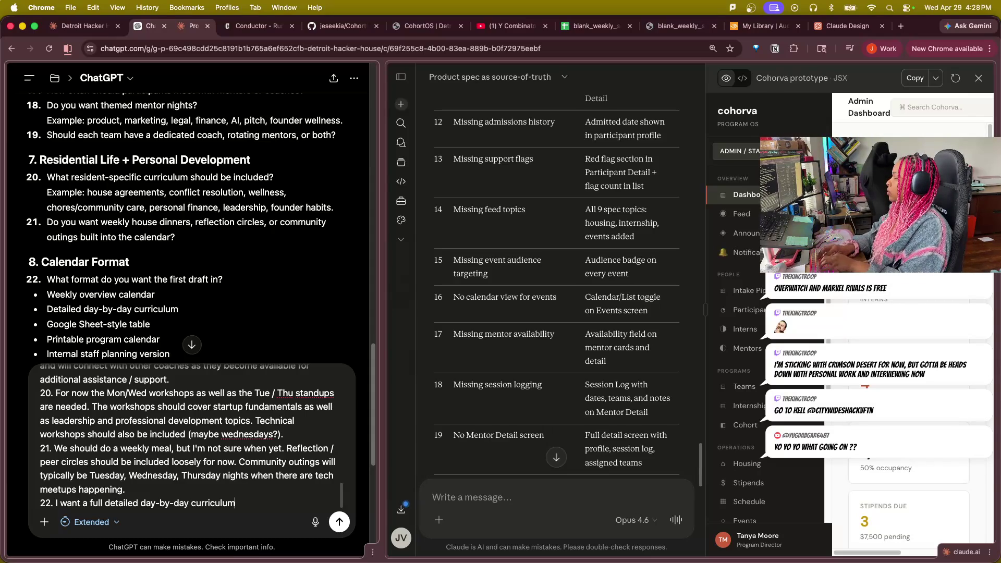
type("in a Google sheet stu")
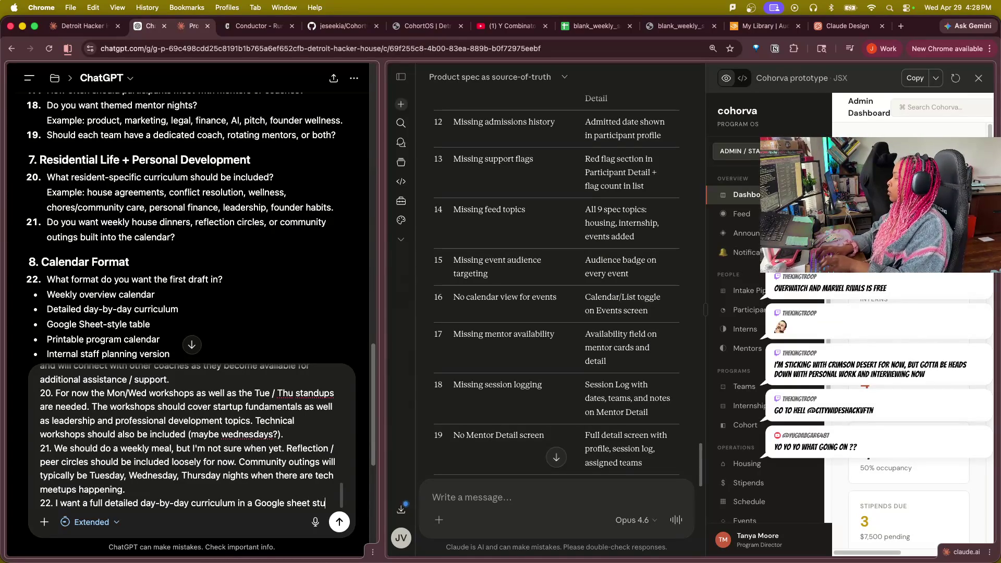
key("BackSpace")
type("yle t")
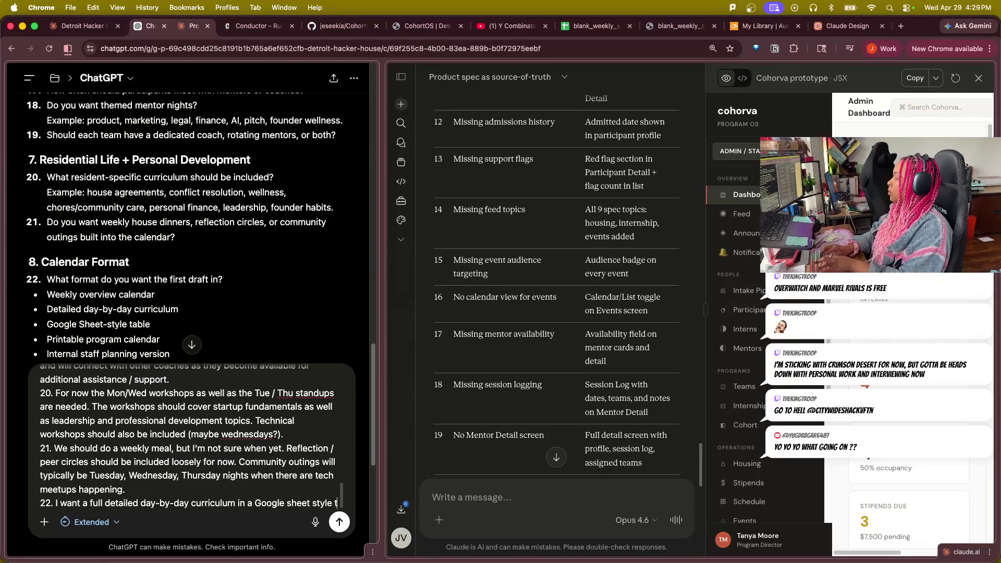
type("able. My cur")
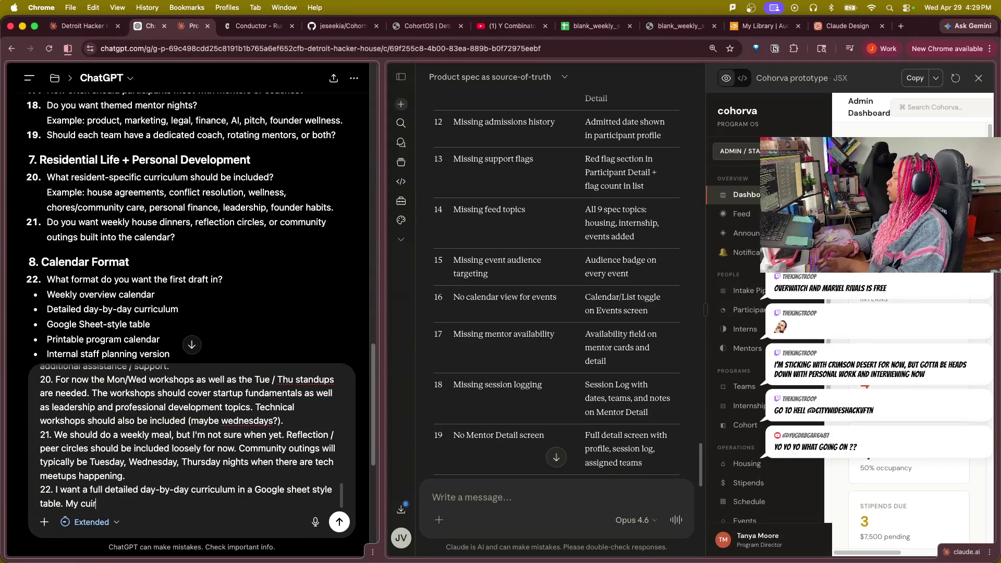
type("rent ")
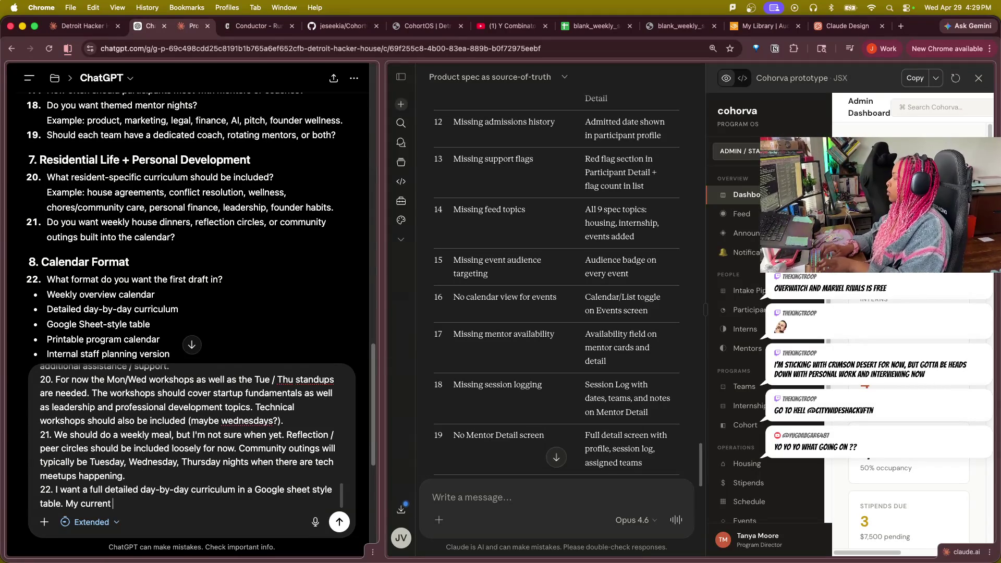
type("templat e")
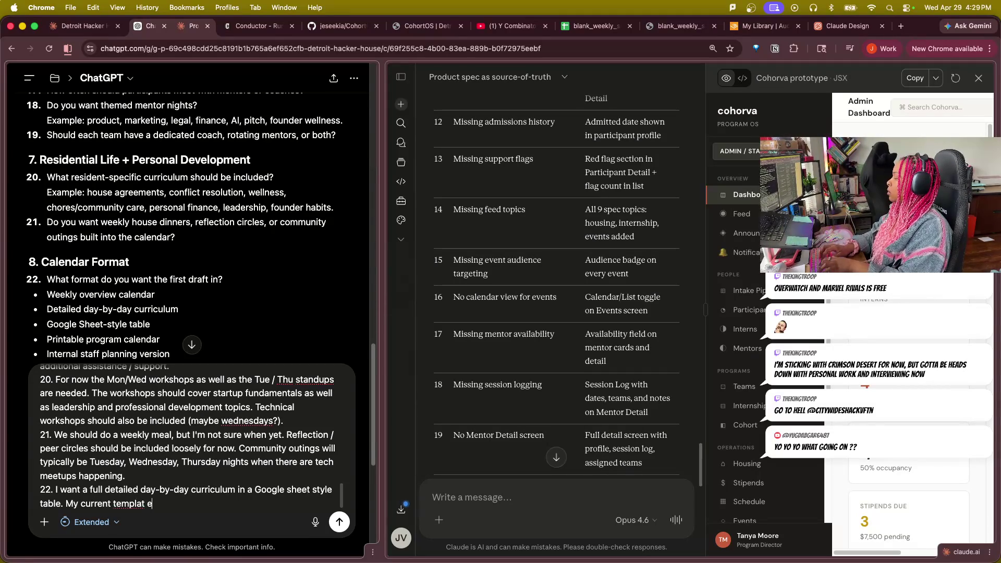
key("BackSpace")
key("BackSpace")
type("e has the ")
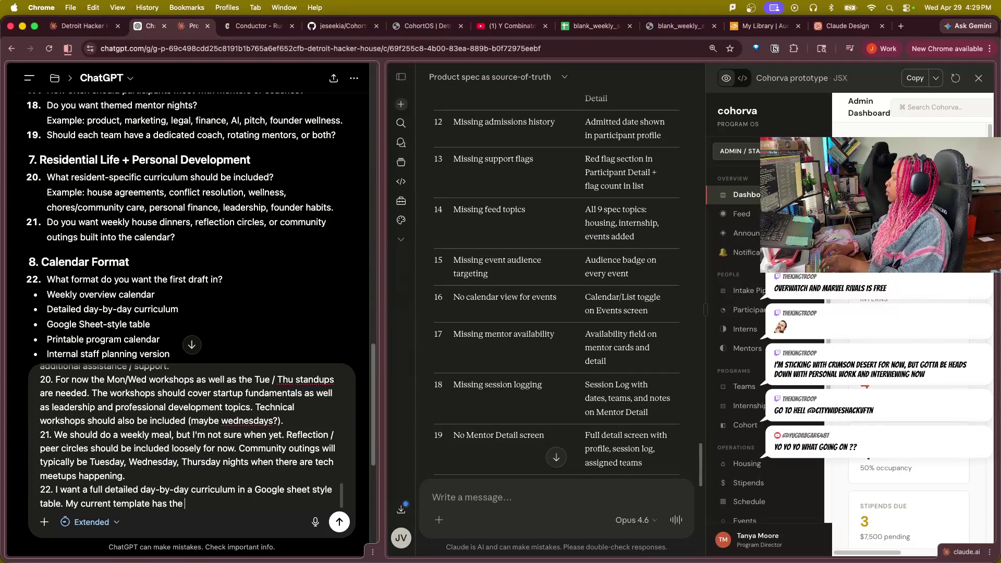
type("se categories:")
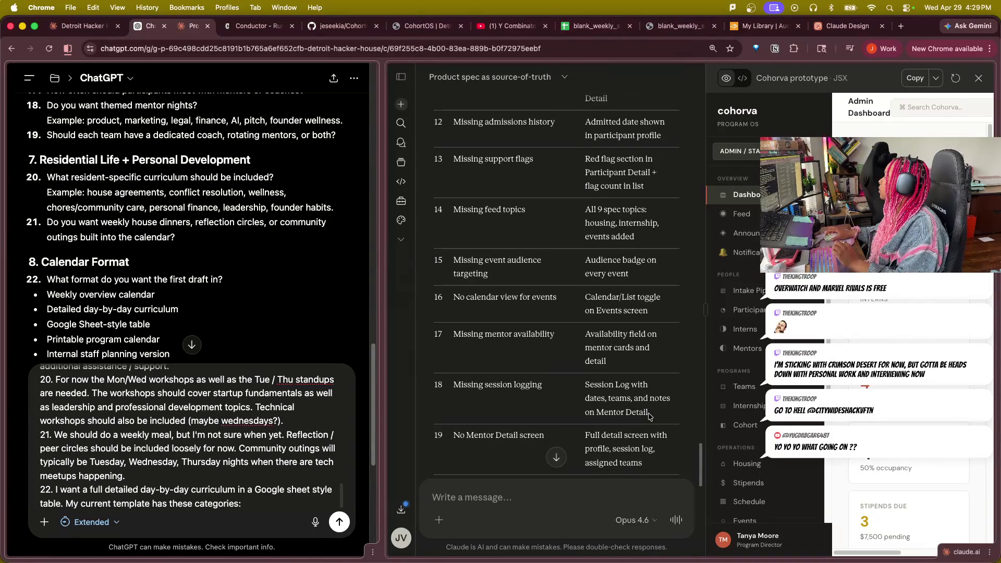
mouse_move(594, 26)
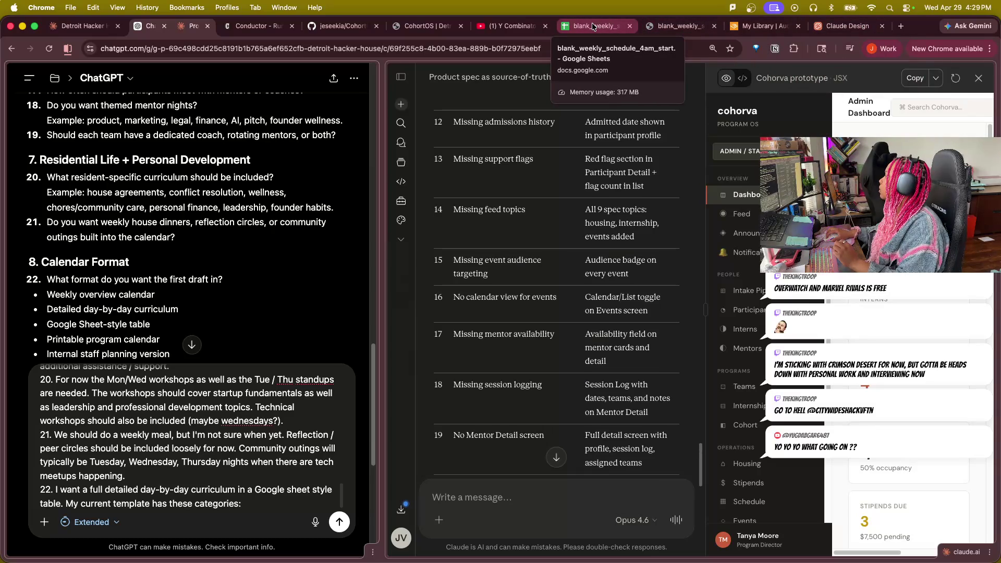
Write answer 22 requesting a day-by-day curriculum as a Google Sheet-style table, ending 'My current template has these categories:'.
left_click(877, 49)
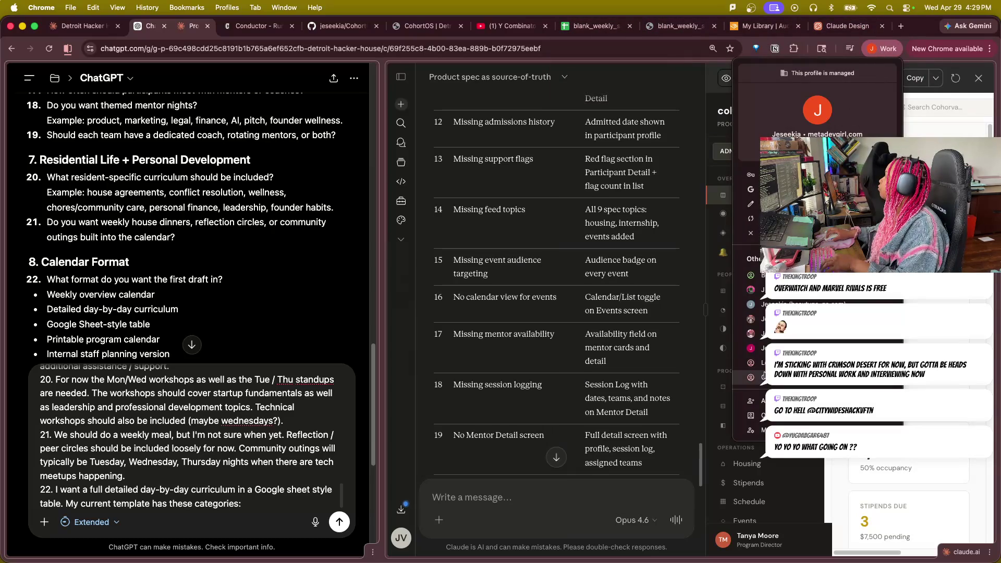
Close the Chrome profile menu so the message draft is fully visible.
key("Escape")
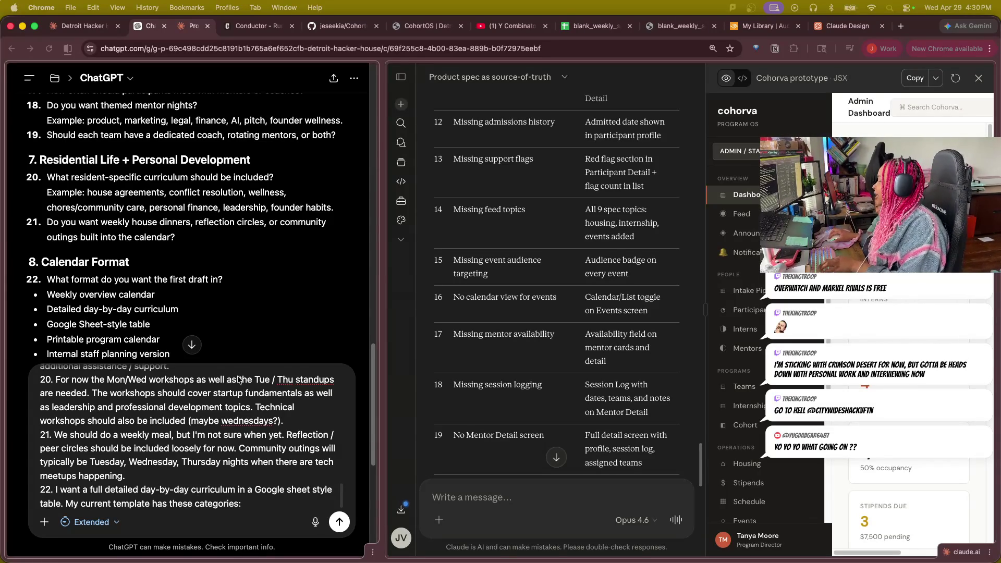
scroll(213, 483, "down", 1)
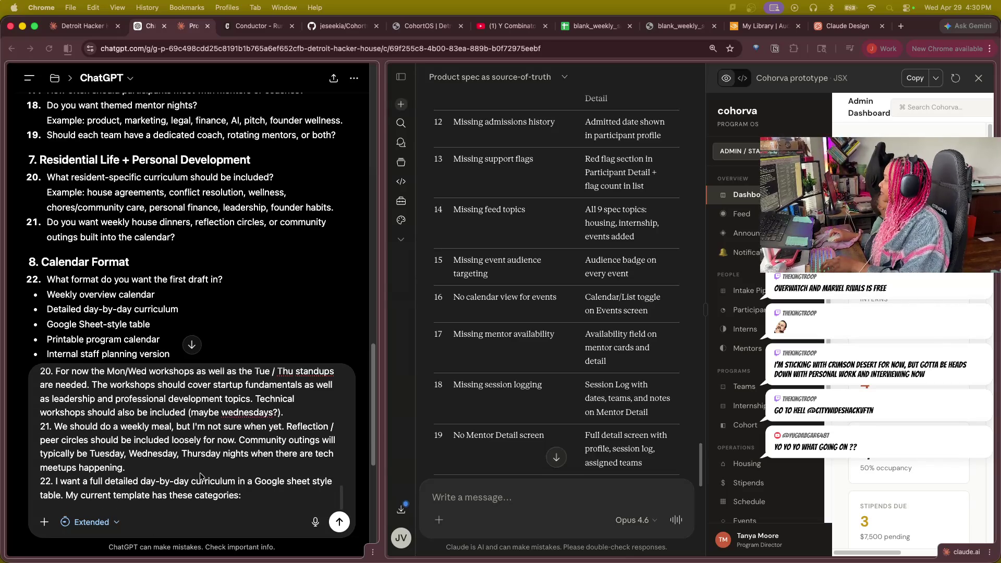
scroll(201, 474, "down", 1)
scroll(262, 486, "down", 1)
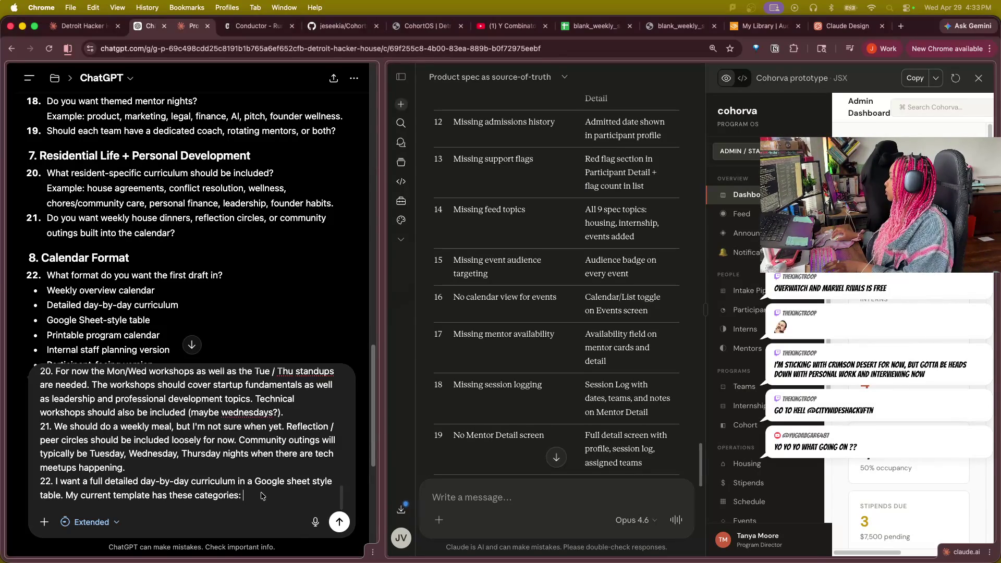
Paste the template column list after 'categories:' and start a new line for answer 23.
key("super+v")
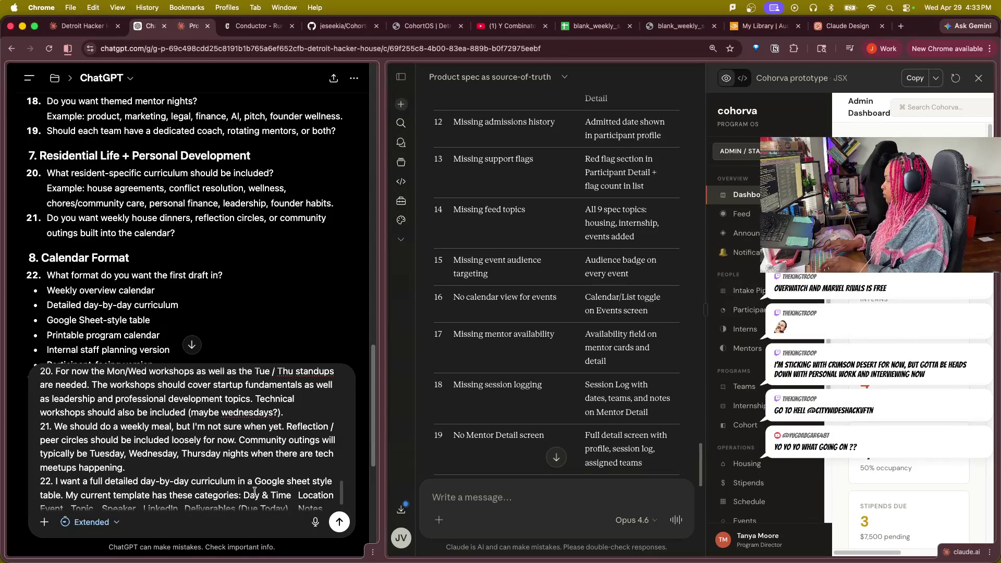
key("shift+Return")
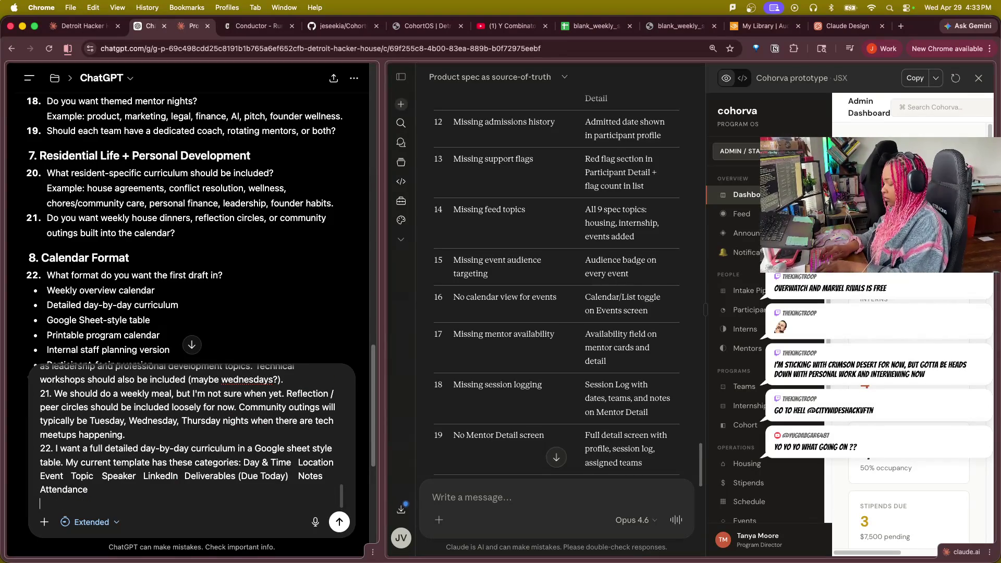
type("23.")
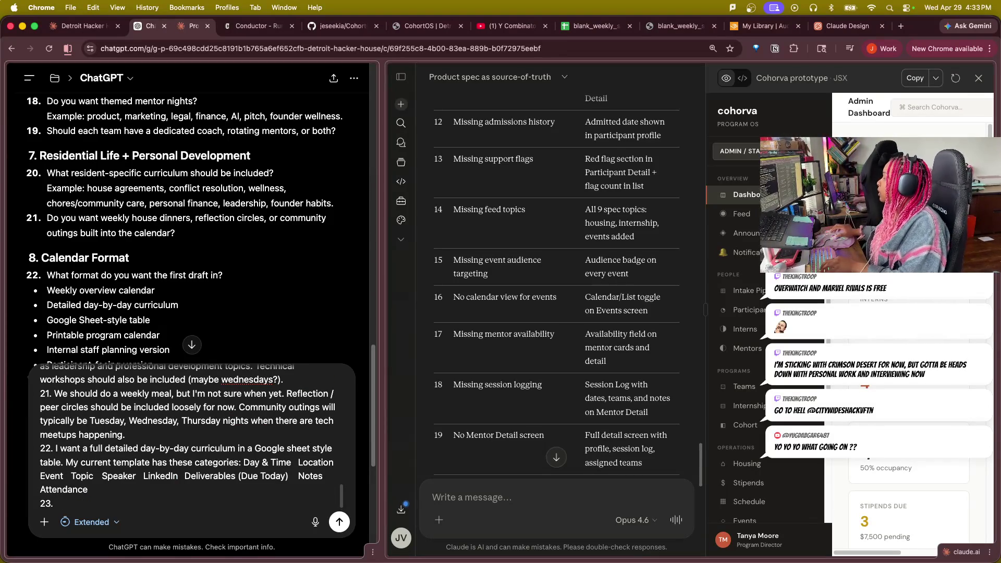
scroll(164, 328, "down", 3)
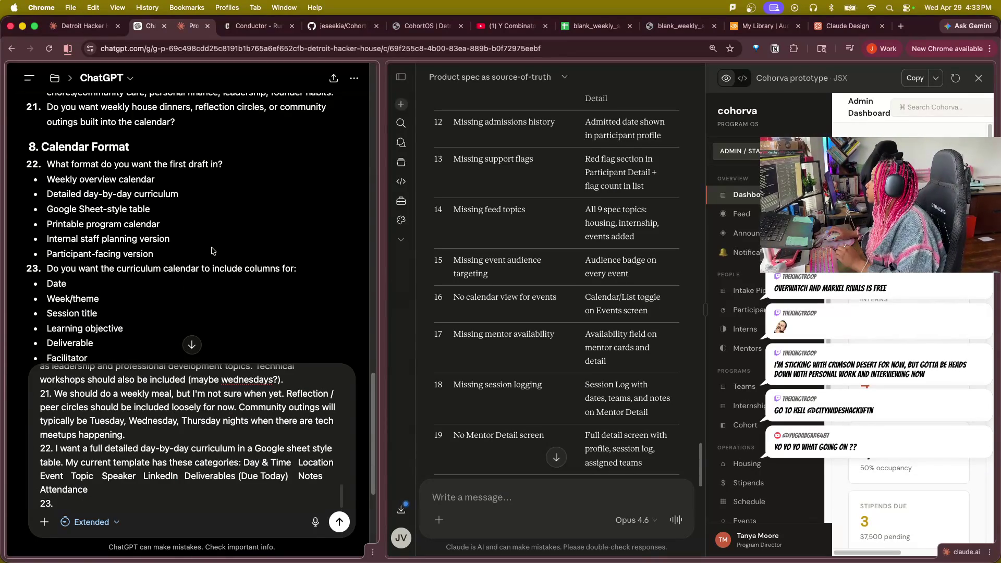
scroll(290, 227, "down", 1)
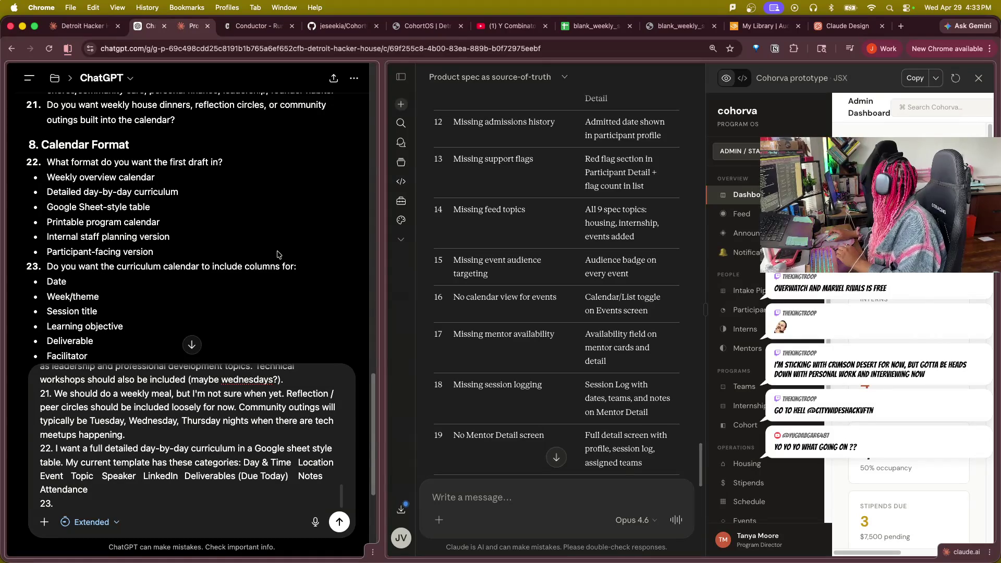
scroll(274, 244, "down", 1)
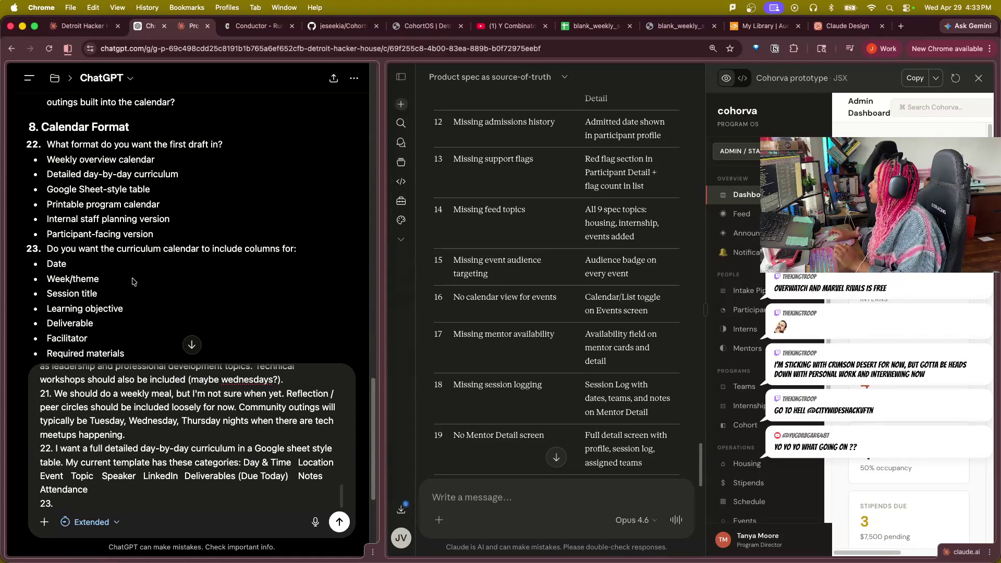
scroll(131, 286, "down", 1)
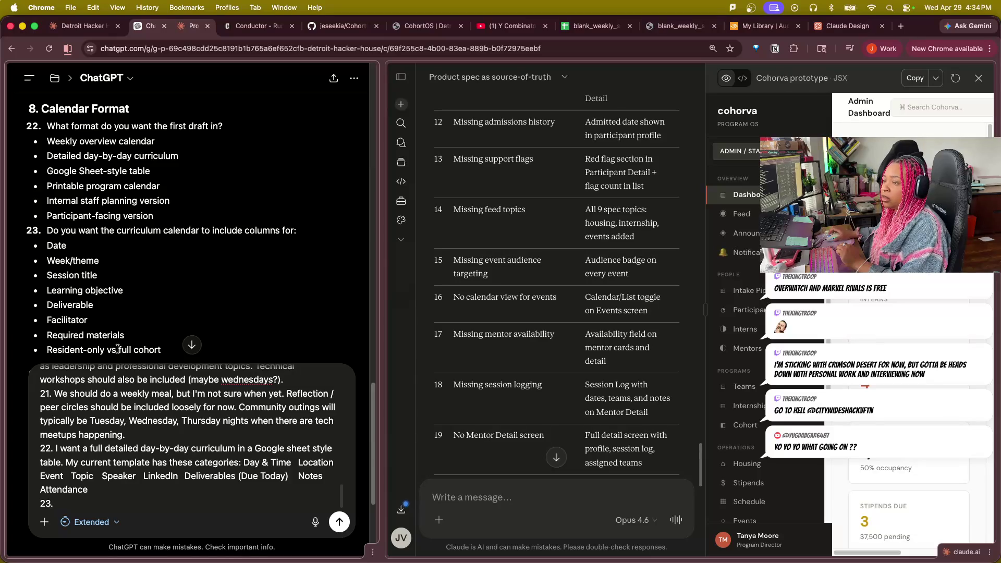
scroll(146, 312, "down", 1)
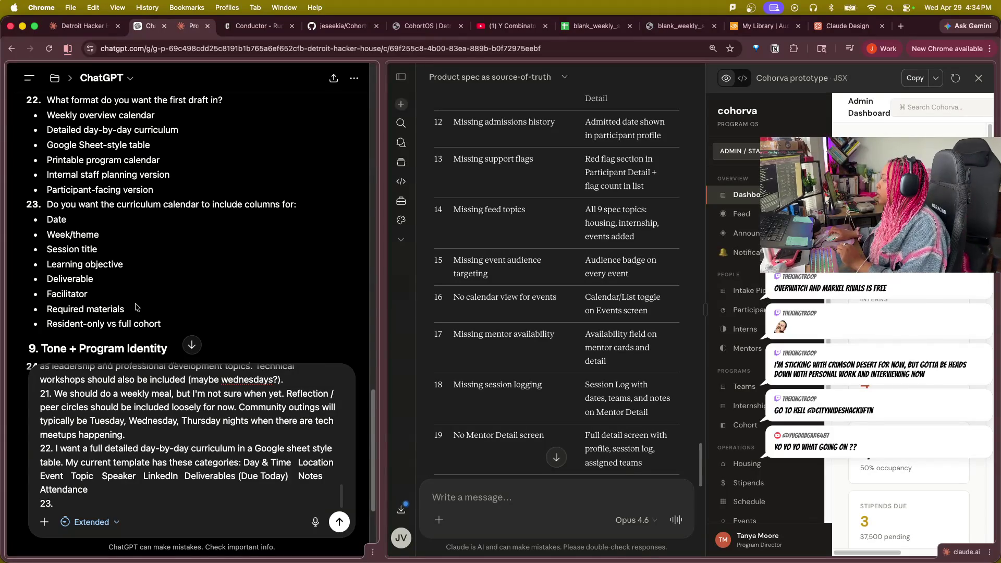
scroll(146, 312, "down", 5)
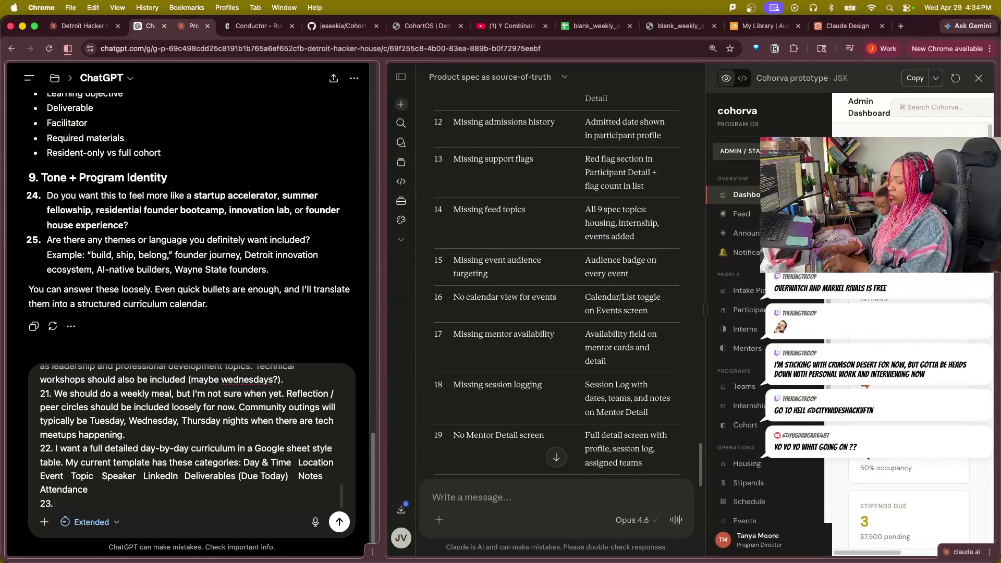
type("Review the c")
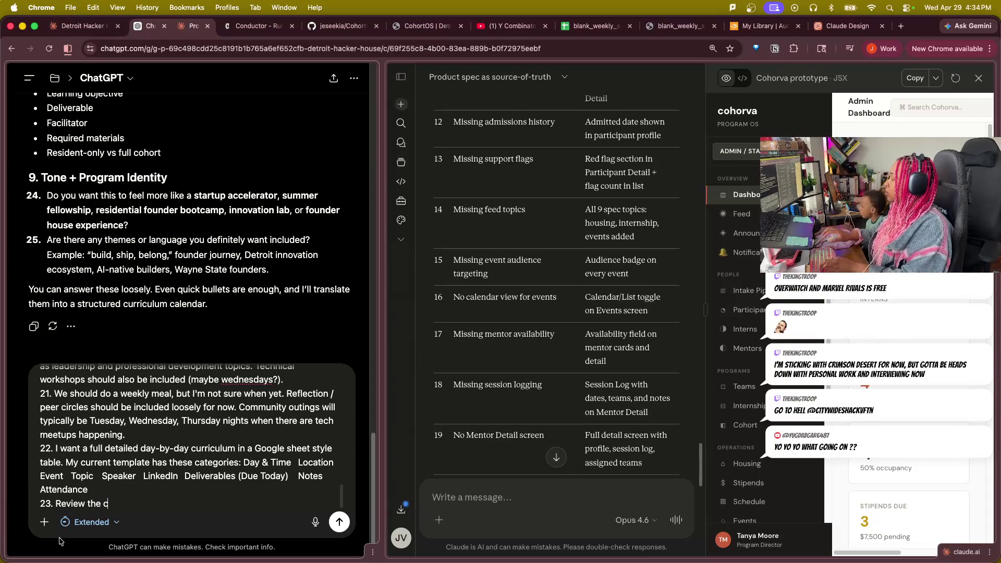
type("ategories ")
type("in t")
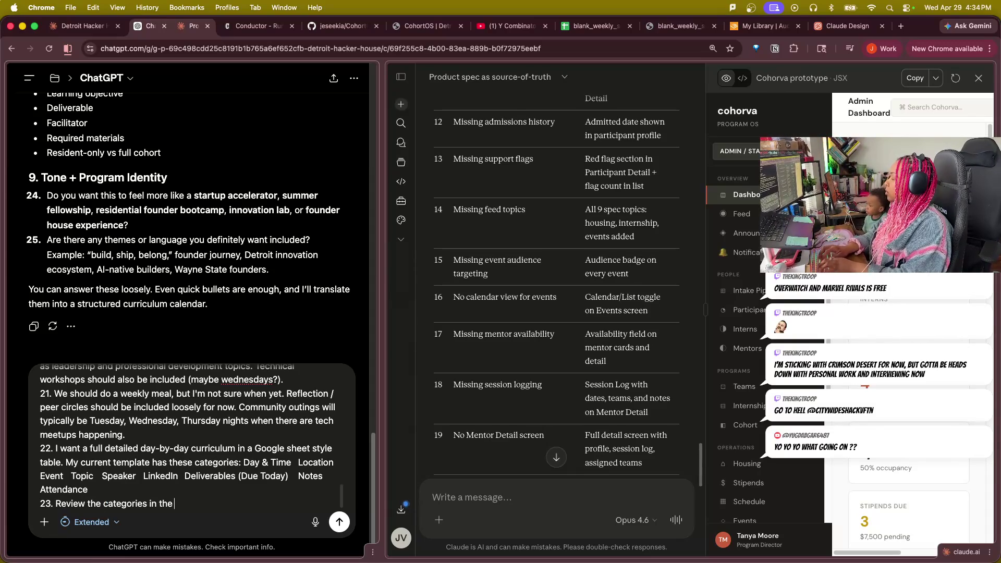
type(" #22 and")
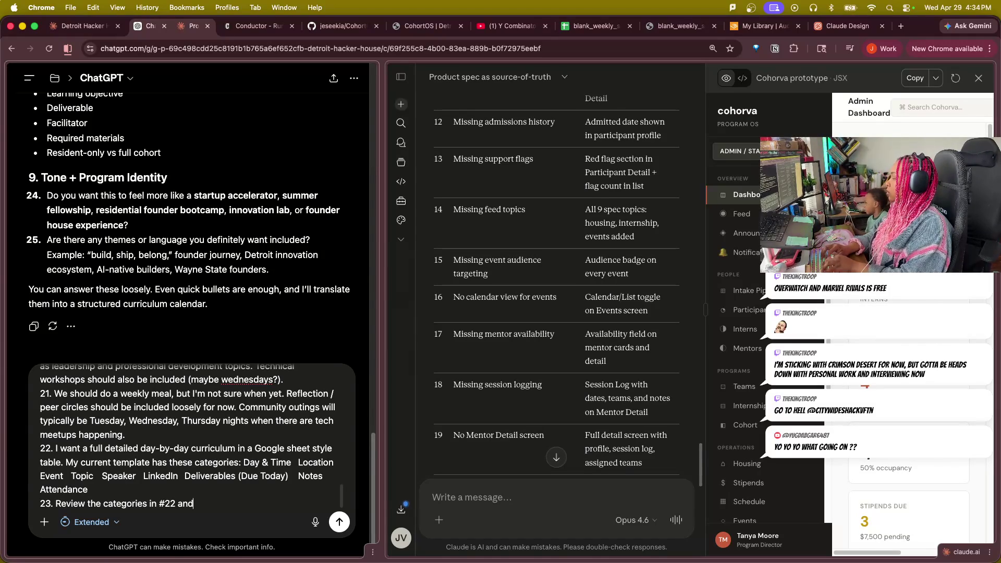
type(" fill in any missing gaps.")
Complete answer 23 asking to review #22's categories and fill gaps, then start the line for 24.
key("shift+Return")
type("4.")
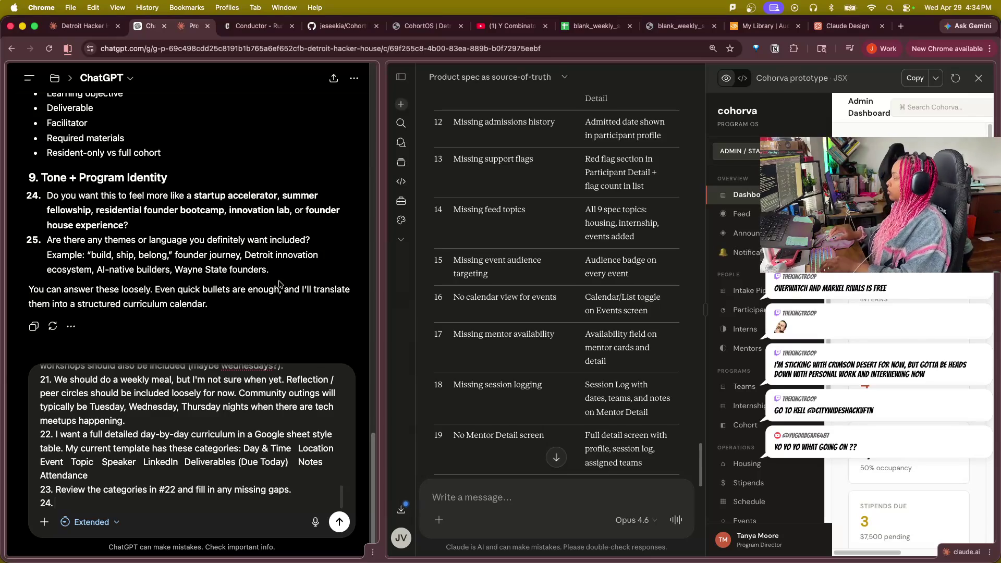
type("This is a stgartup")
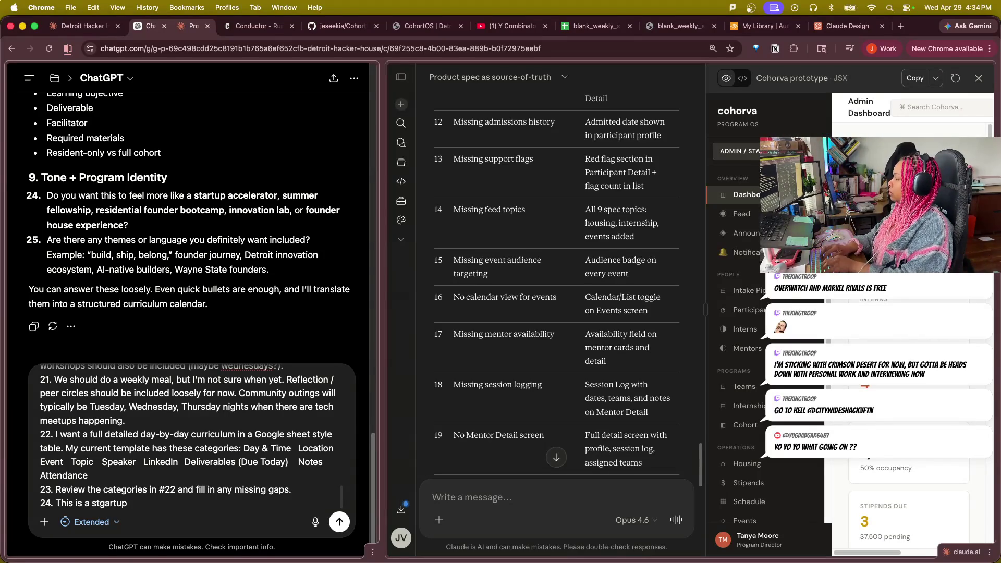
Type answer 24 beginning 'This is a mashup of all', fixing typos along the way.
key("BackSpace")
key("BackSpace")
key("BackSpace")
key("BackSpace")
type("tartupo")
key("BackSpace")
type("accelerator with compo")
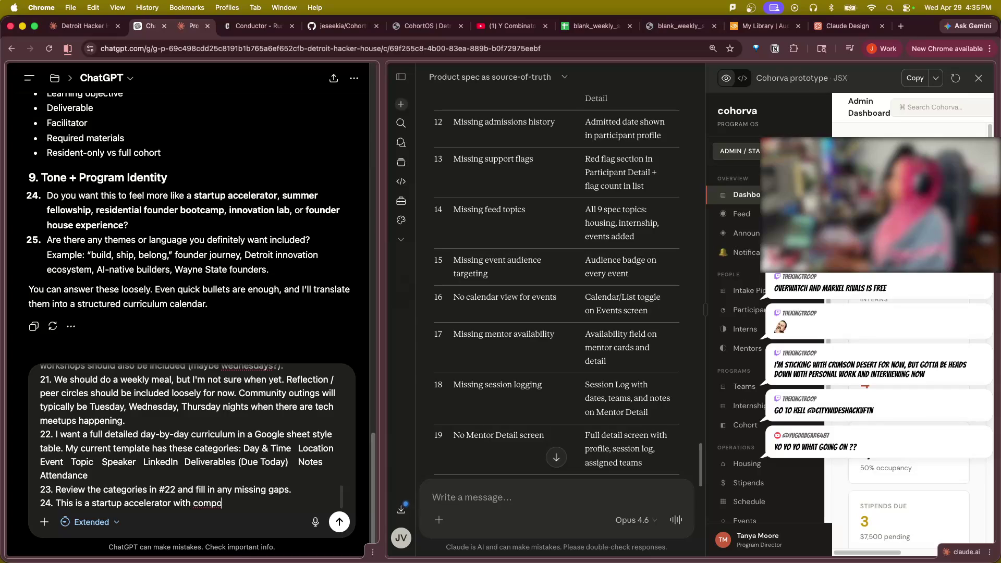
key("BackSpace")
key("BackSpace")
key("BackSpace")
key("BackSpace")
key("BackSpace")
key("BackSpace")
key("BackSpace")
key("BackSpace")
key("BackSpace")
key("BackSpace")
key("BackSpace")
key("BackSpace")
type("cc")
key("BackSpace")
key("BackSpace")
key("BackSpace")
key("BackSpace")
key("BackSpace")
key("BackSpace")
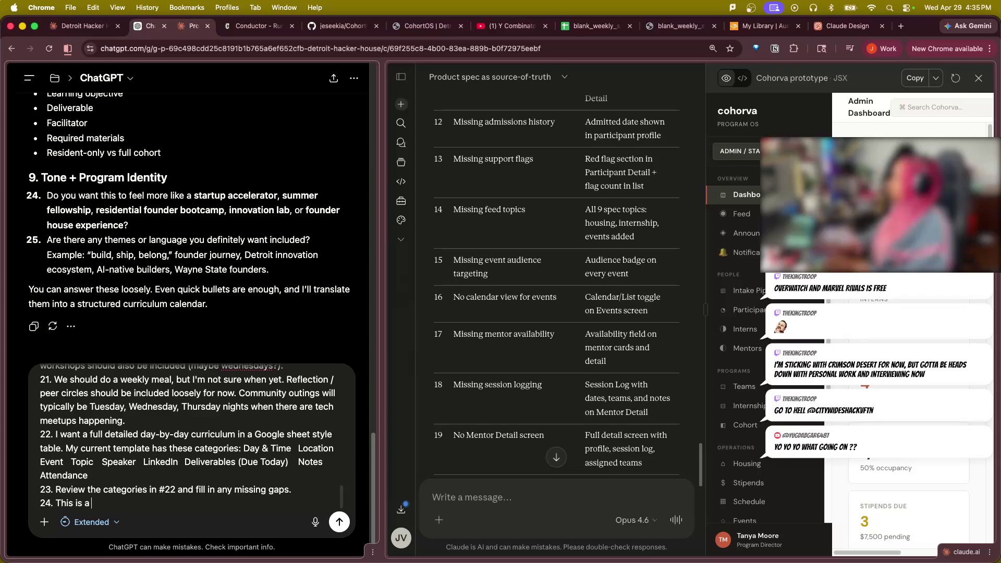
type("mash u")
key("BackSpace")
key("BackSpace")
type("up of all=")
key("BackSpace")
key("BackSpace")
type("l")
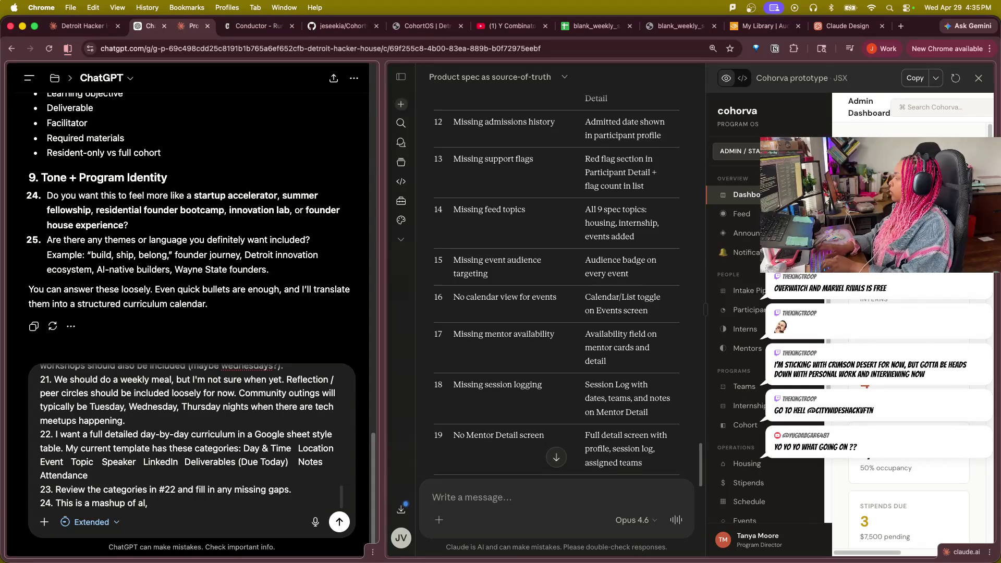